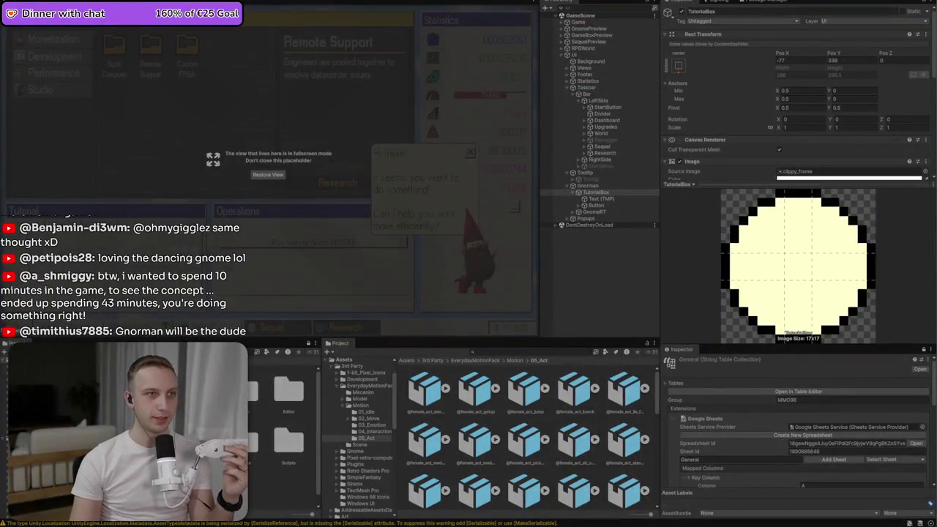
- Dismiss the small popup and bring the Discord direct messages window over Unity
key(Escape)
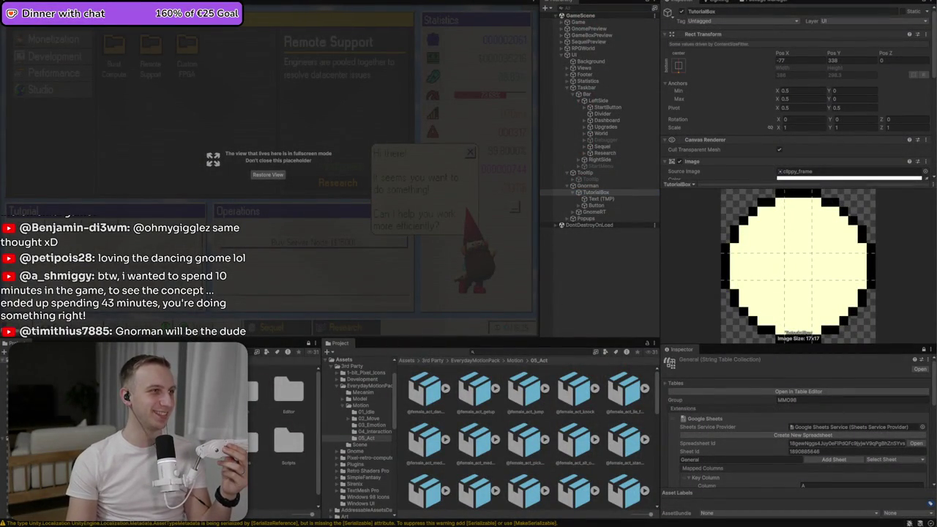
key(alt+Tab)
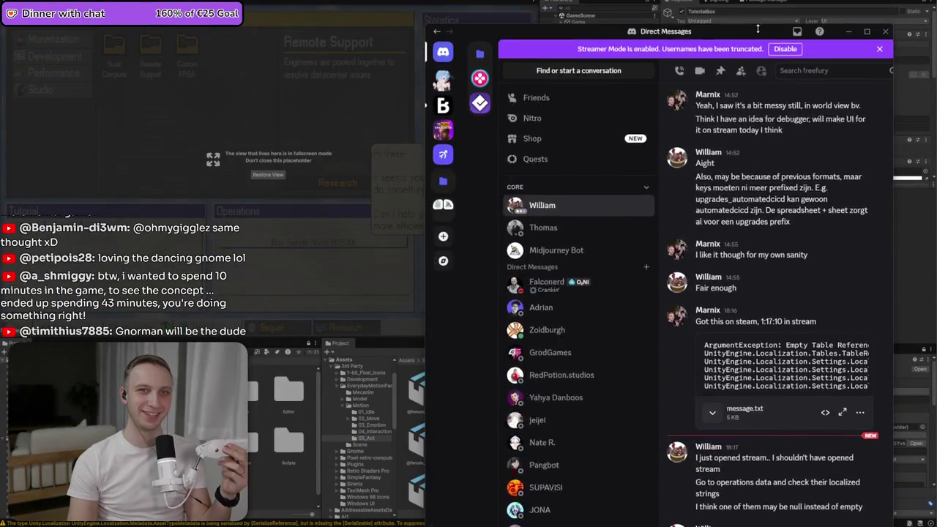
- Move the Discord window fully into view to read the latest DMs, then minimize it
drag(755, 57, 716, 14)
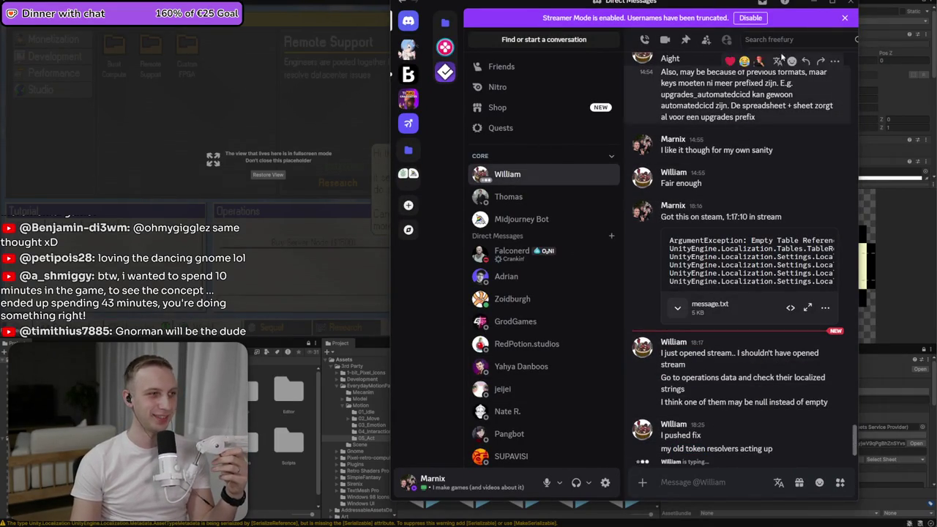
drag(727, 3, 641, 4)
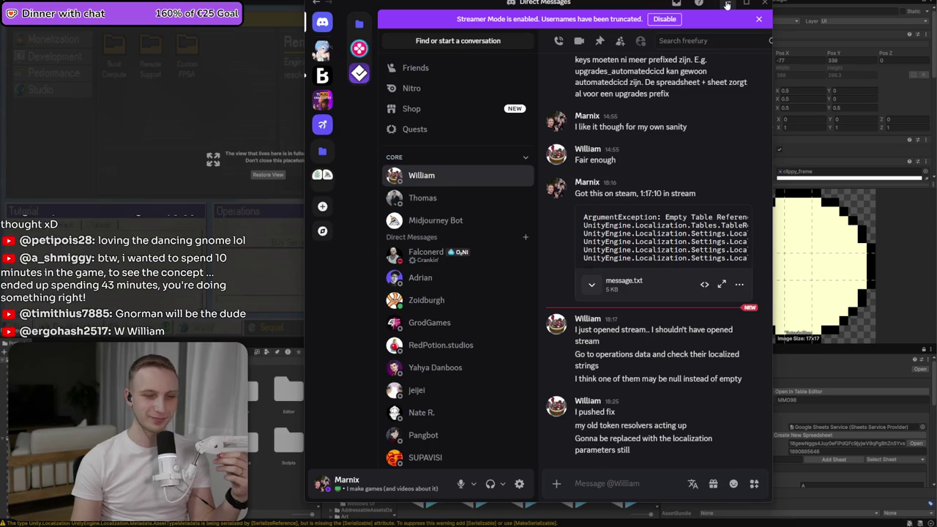
click(727, 5)
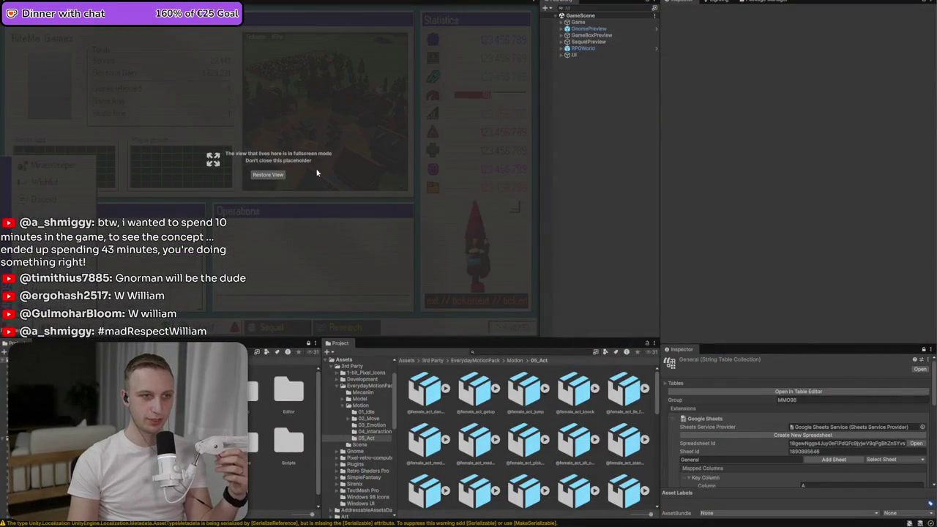
- Restore the Game view with its stats panels in the Unity editor
click(276, 174)
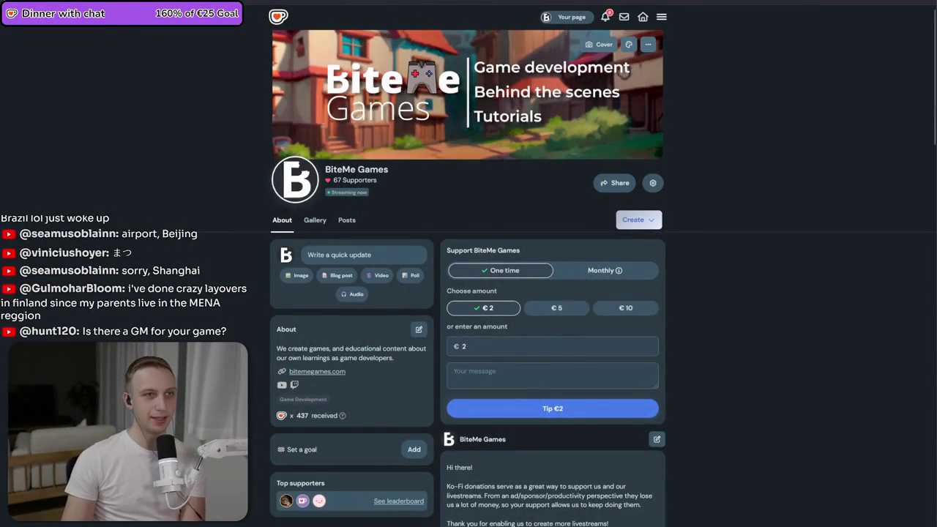
- Open a new Firefox tab and load the Gamalytic site
key(ctrl+t)
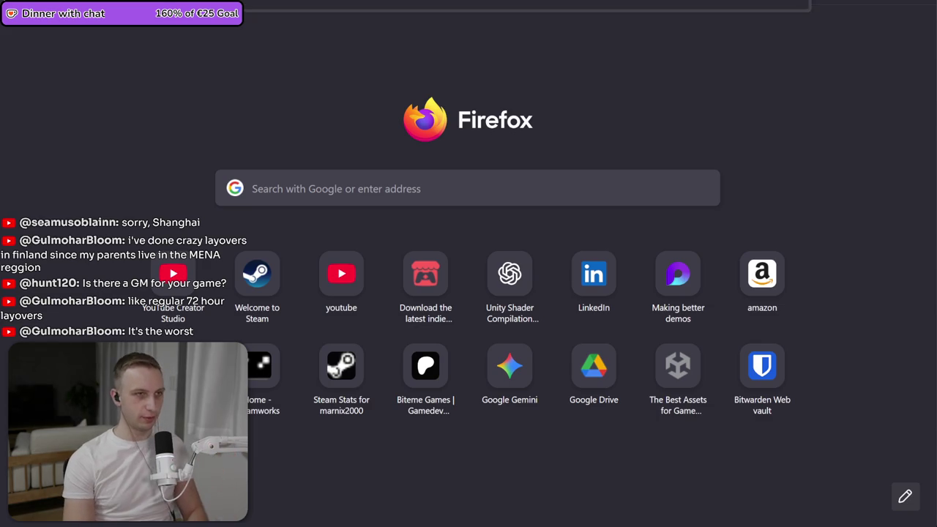
key(Return)
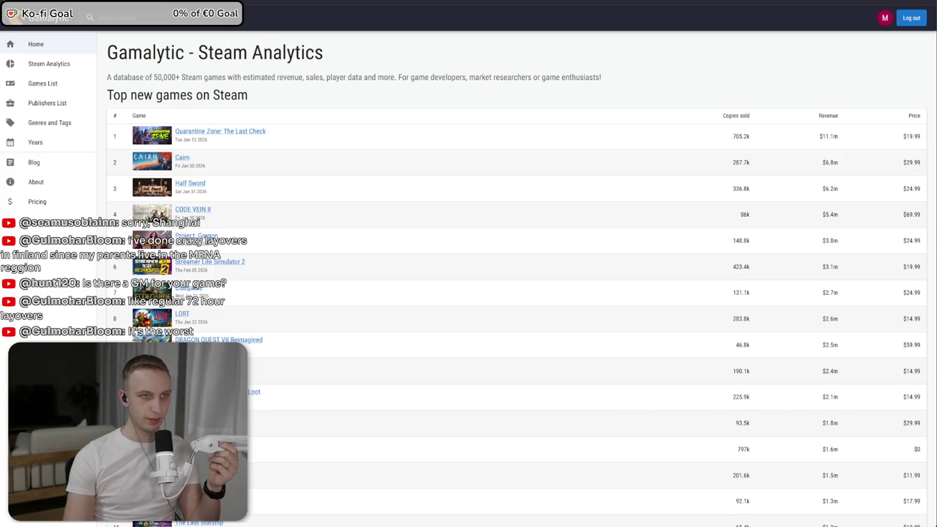
- Switch to the Gamalytic home page listing top new Steam games with sales and revenue
key(ctrl+Tab)
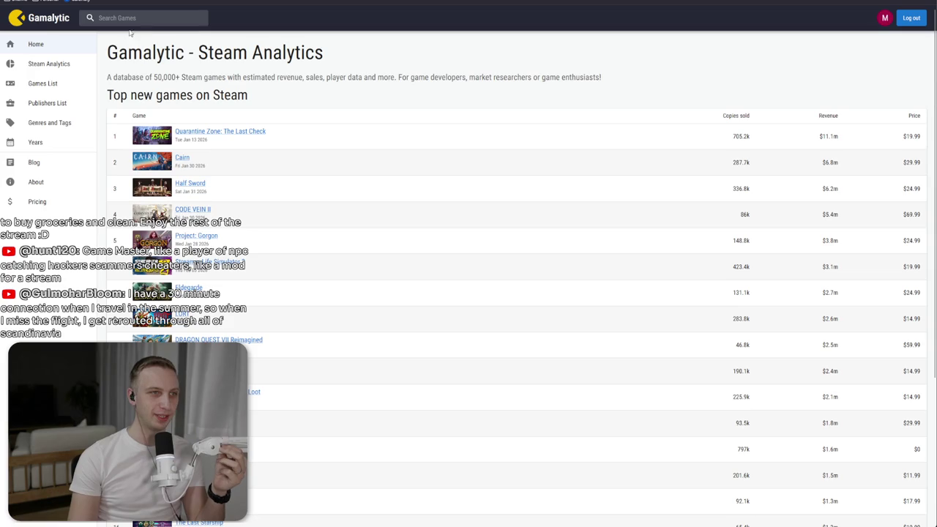
- Open Gamalytic's Steam Analytics page and try adding the Puzzle tag filter
click(48, 64)
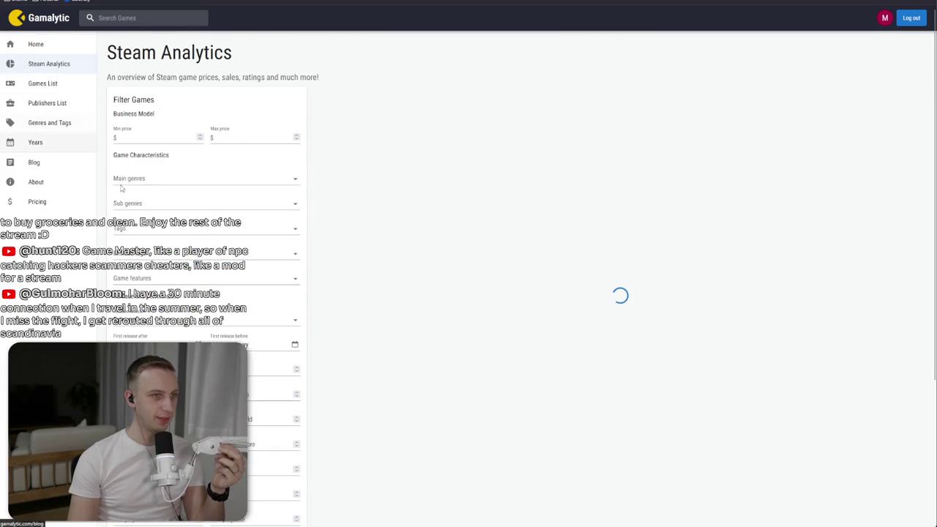
click(183, 229)
text(pu)
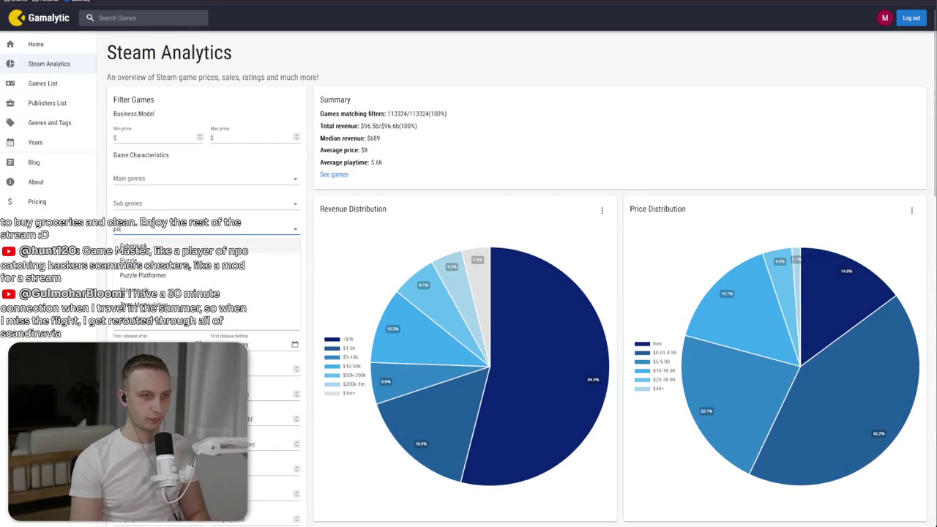
click(135, 260)
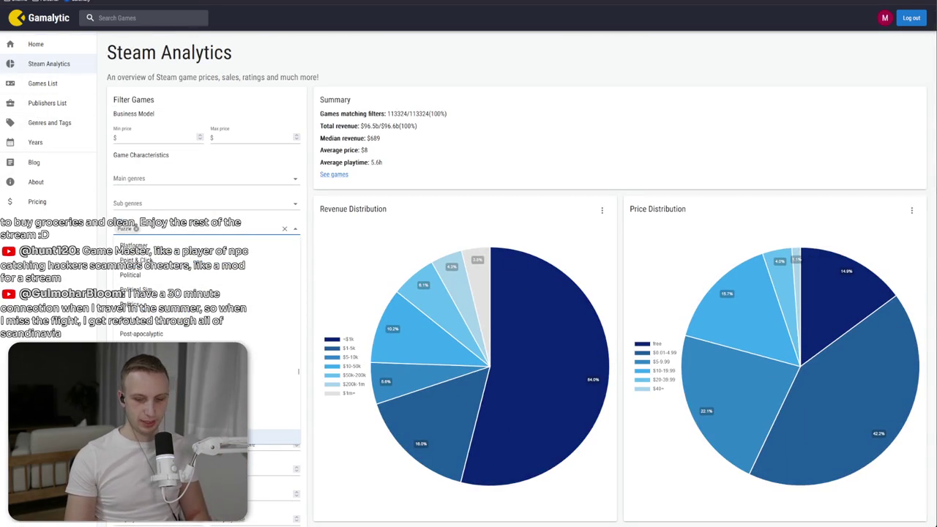
key(Escape)
- Scroll through the revenue, price, sales and release charts and back to the top
scroll(460, 377, down, 2)
scroll(468, 285, down, 3)
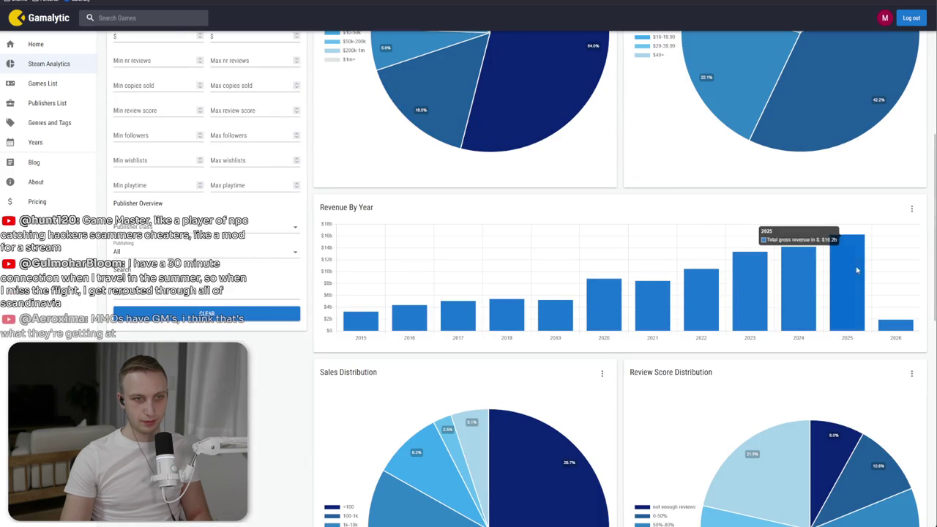
scroll(469, 308, down, 3)
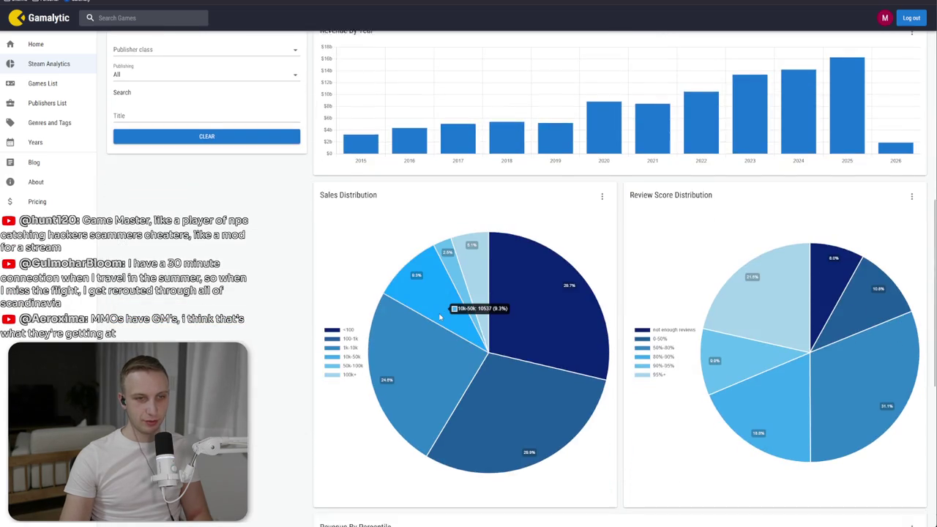
scroll(440, 316, down, 3)
scroll(440, 317, down, 3)
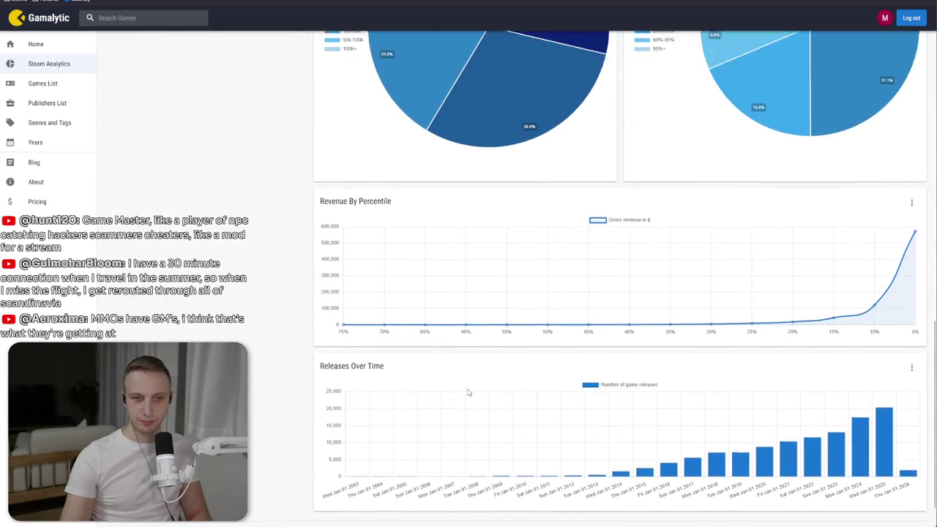
mouse_move(835, 414)
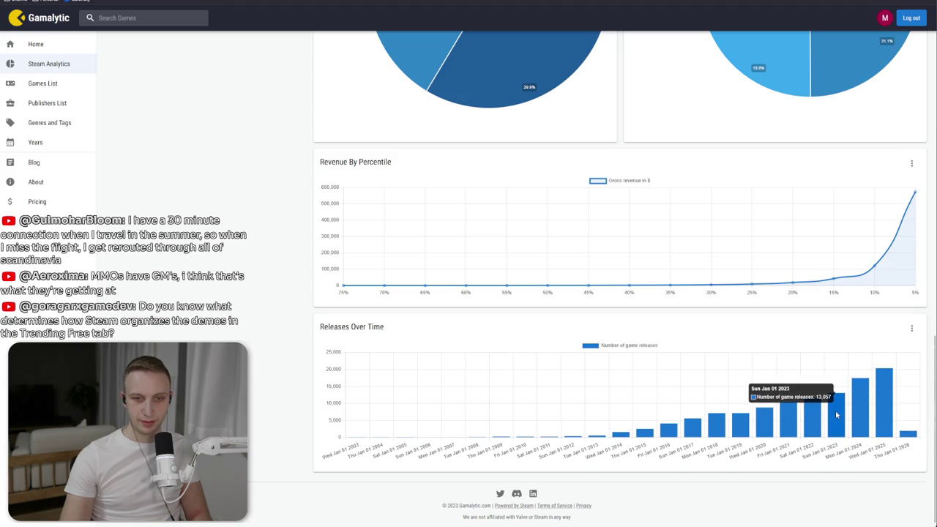
scroll(367, 314, up, 2)
scroll(367, 315, down, 1)
scroll(367, 314, up, 5)
scroll(367, 314, up, 4)
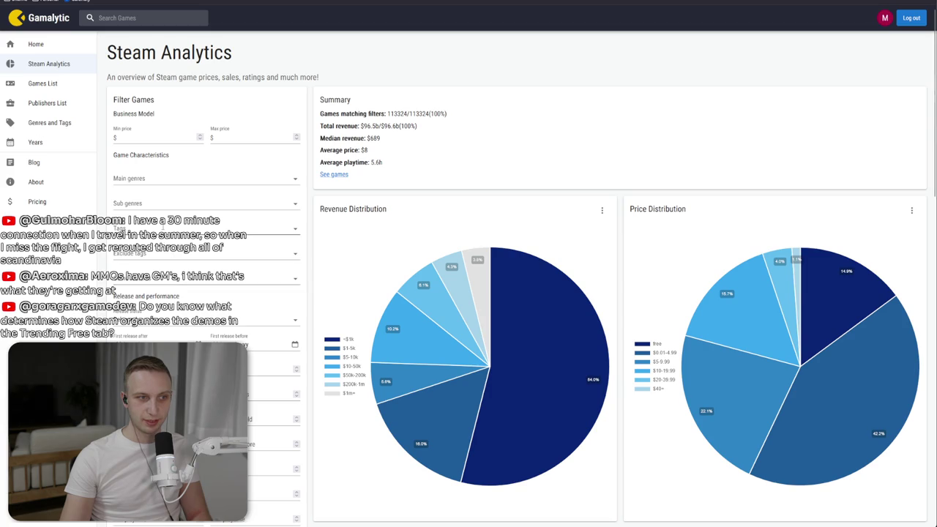
- Filter the Steam Analytics charts to games tagged Puzzle
click(115, 229)
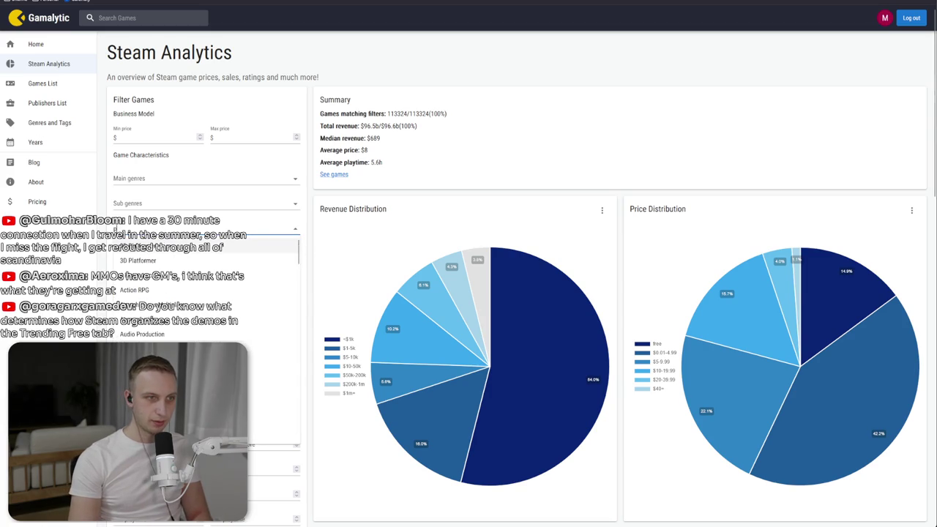
text(puze)
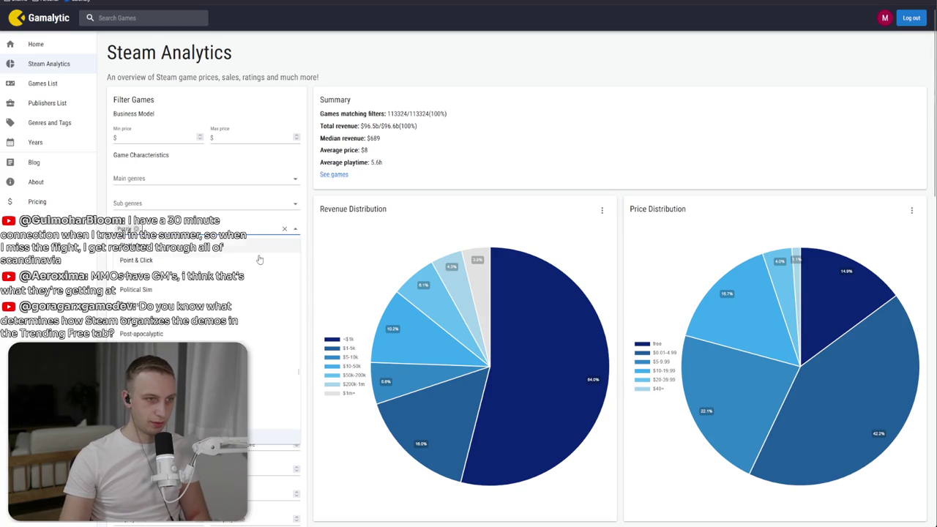
key(Return)
- Review the Puzzle games' sales and revenue distribution charts
scroll(453, 168, down, 3)
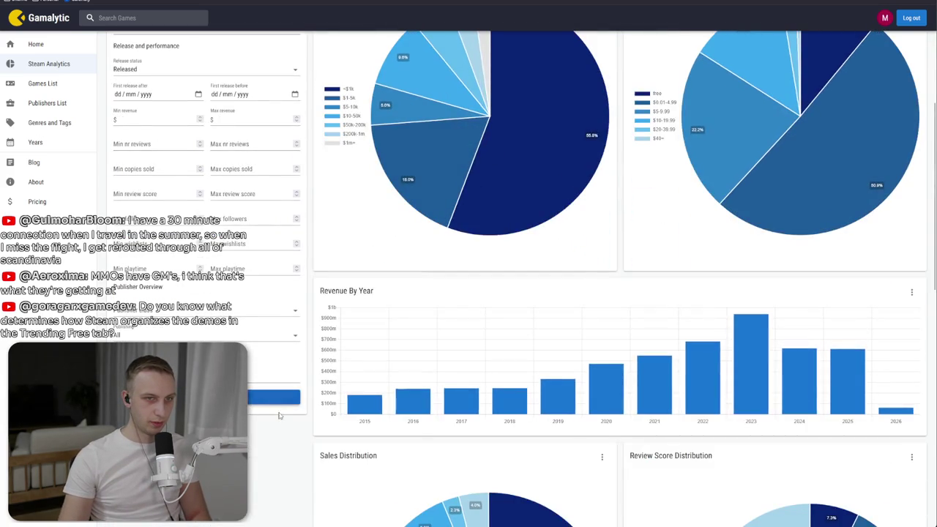
scroll(454, 373, down, 4)
scroll(456, 369, down, 4)
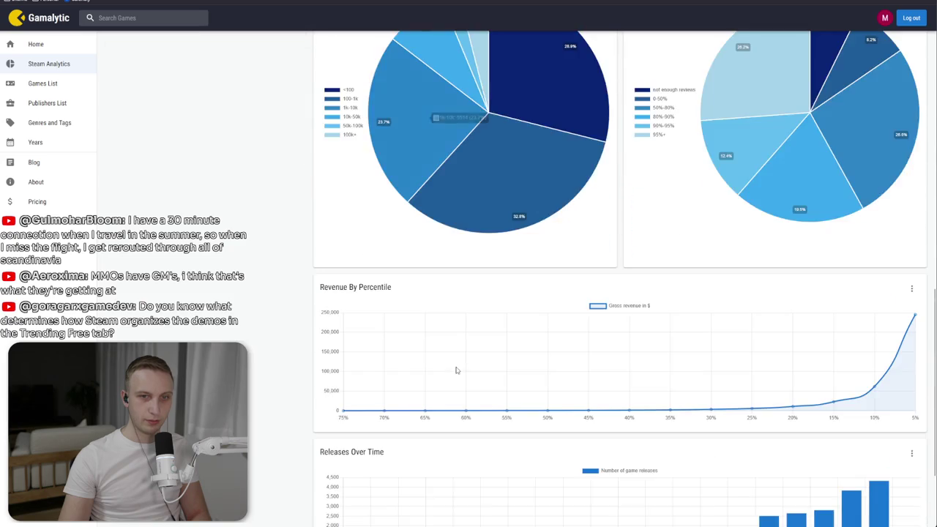
scroll(456, 370, down, 2)
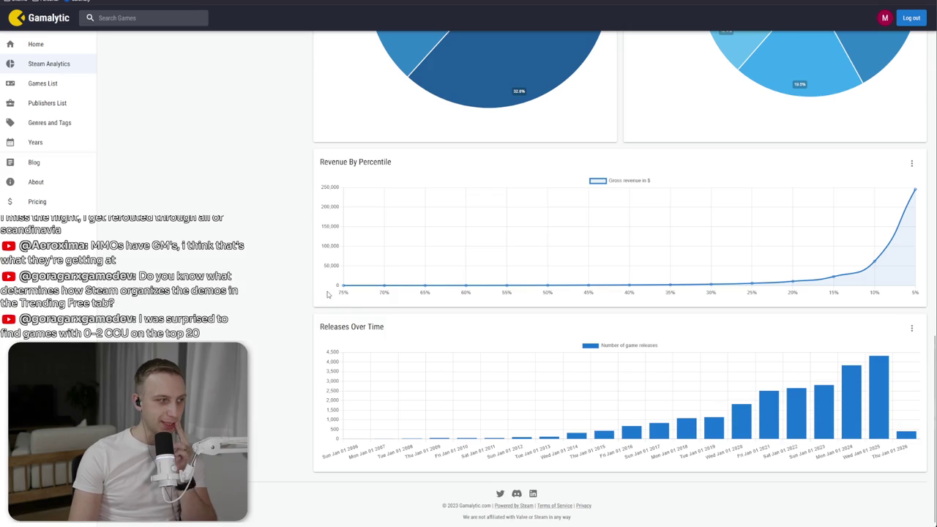
scroll(328, 294, up, 2)
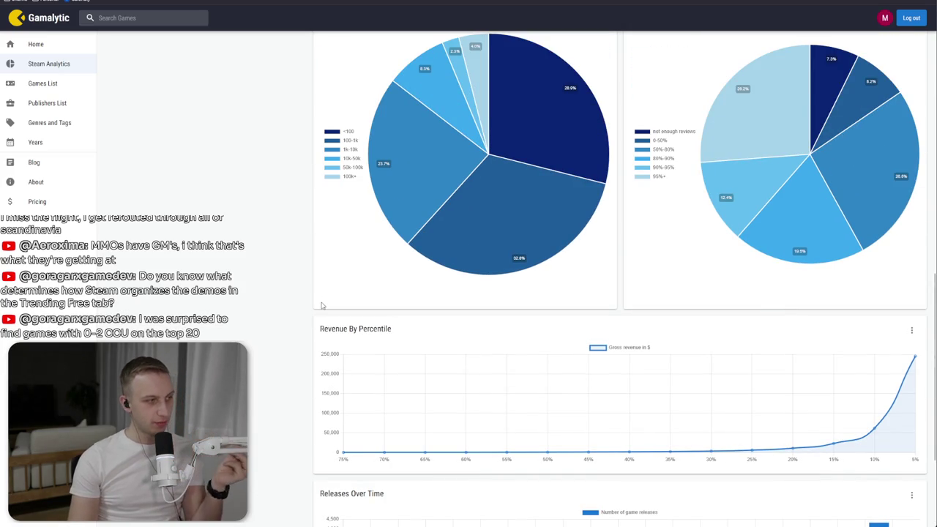
scroll(322, 306, up, 1)
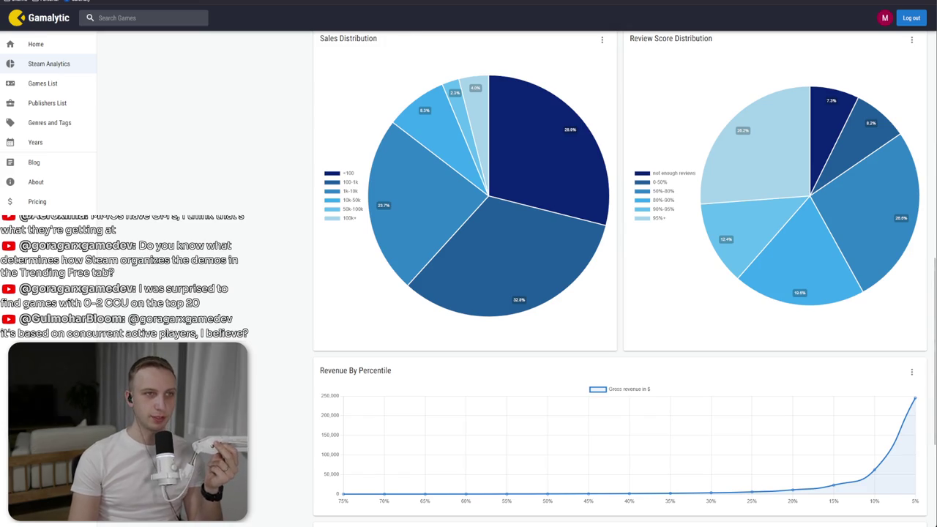
key(ctrl+t)
- Load the Steam store and cycle through the Discounts & Events carousel
text(store)
key(Return)
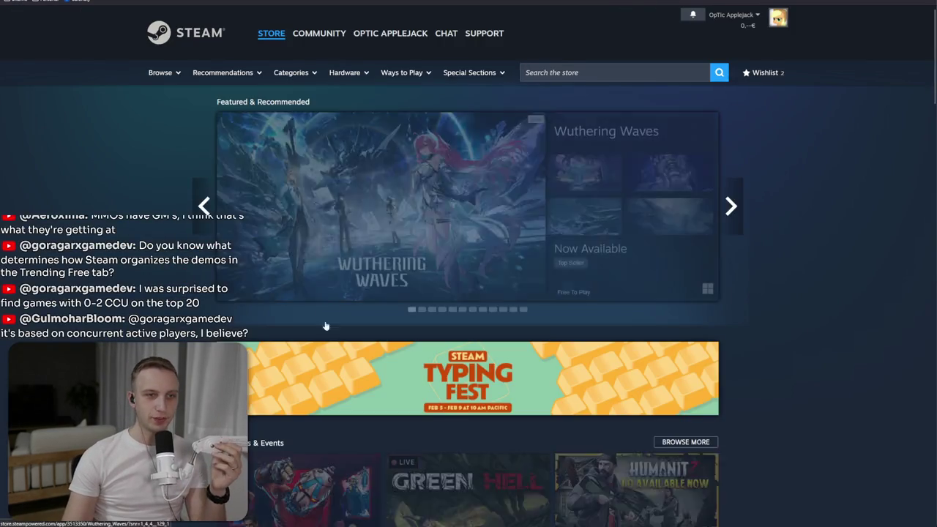
scroll(324, 325, down, 3)
scroll(468, 292, down, 5)
scroll(468, 292, up, 4)
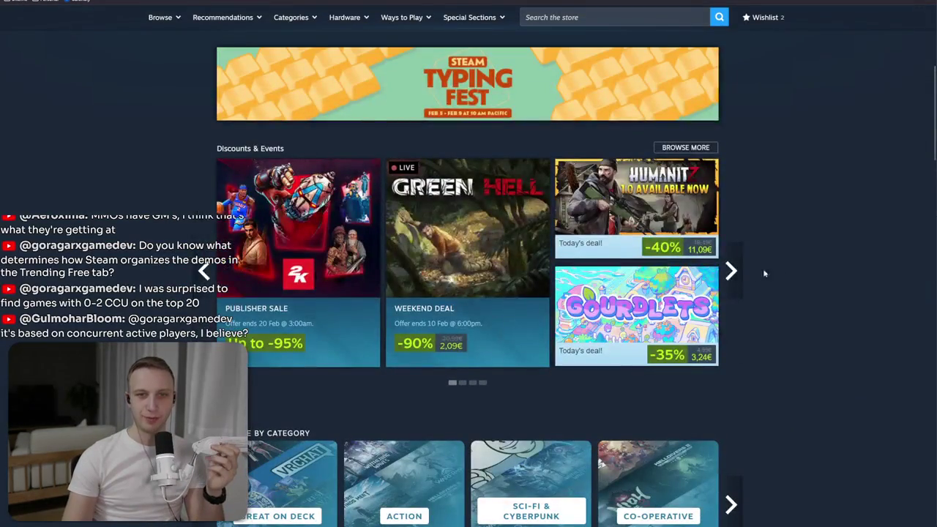
click(737, 282)
click(737, 282)
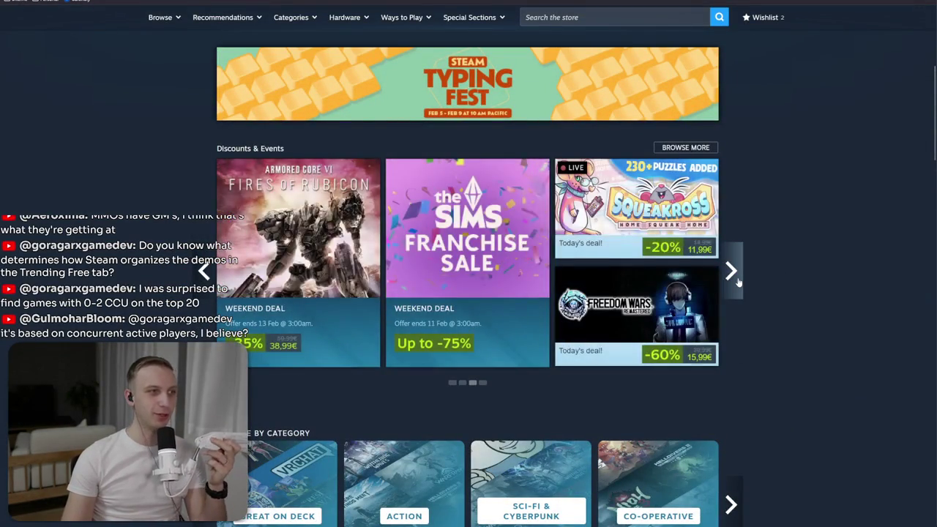
click(737, 282)
- Browse the Popular Upcoming and Trending Free game lists
scroll(737, 282, down, 5)
scroll(659, 282, down, 5)
scroll(571, 278, down, 5)
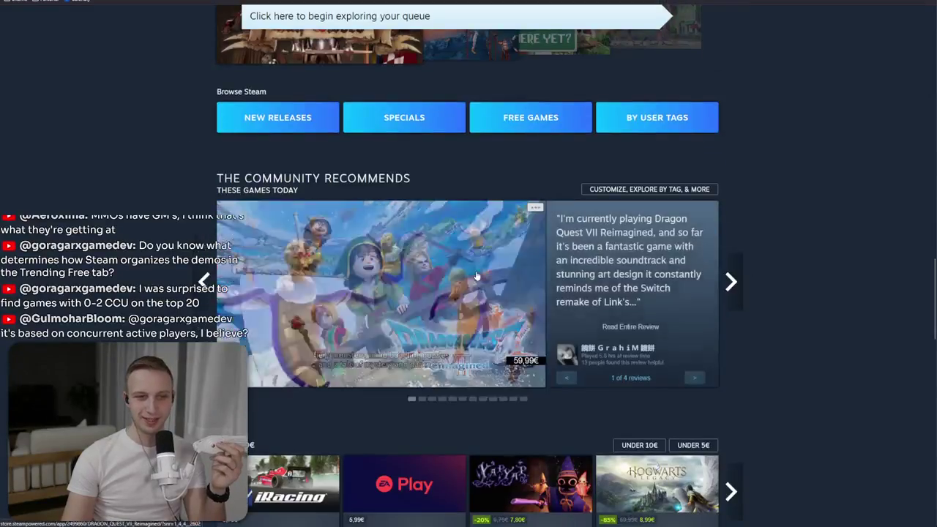
scroll(476, 276, down, 5)
click(364, 171)
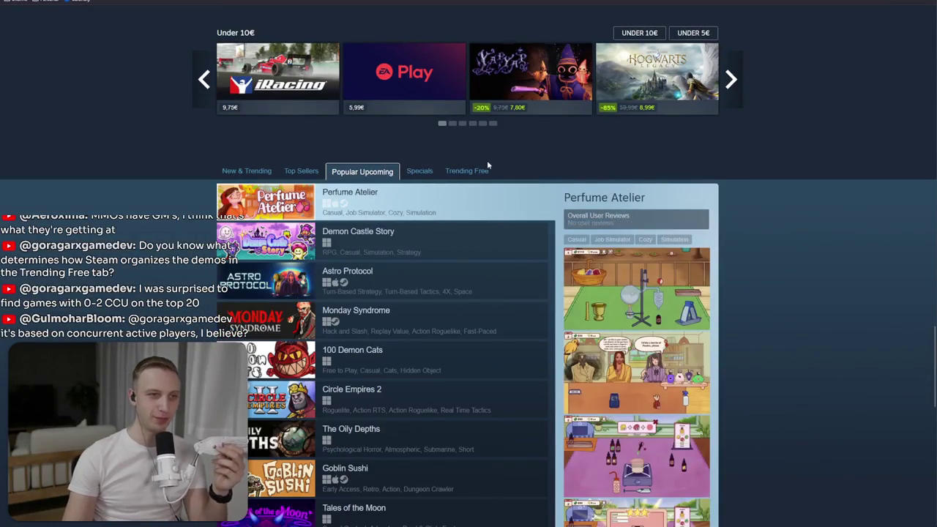
click(483, 171)
scroll(736, 92, down, 2)
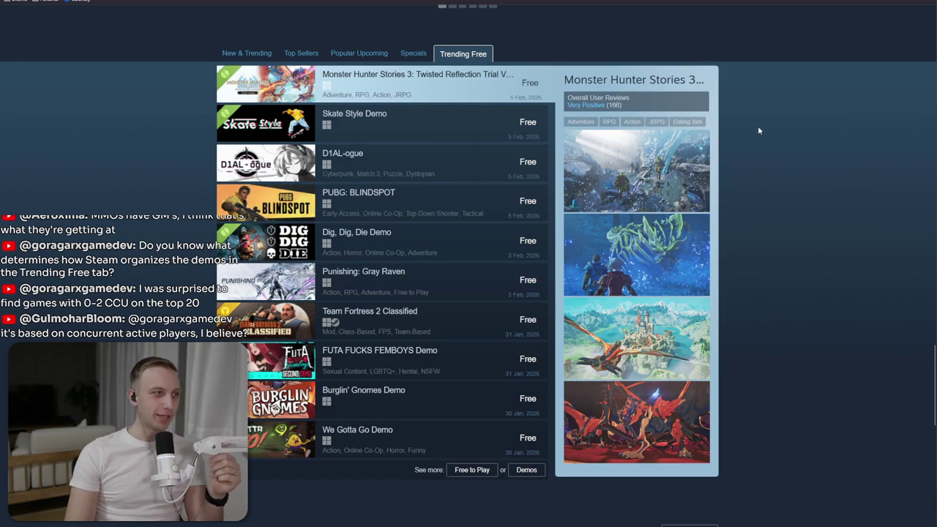
scroll(830, 228, down, 2)
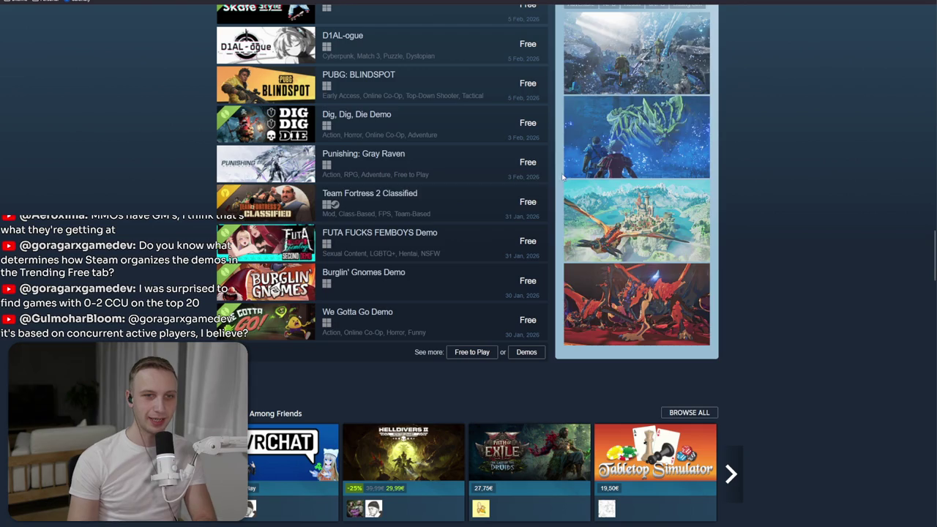
scroll(749, 220, up, 2)
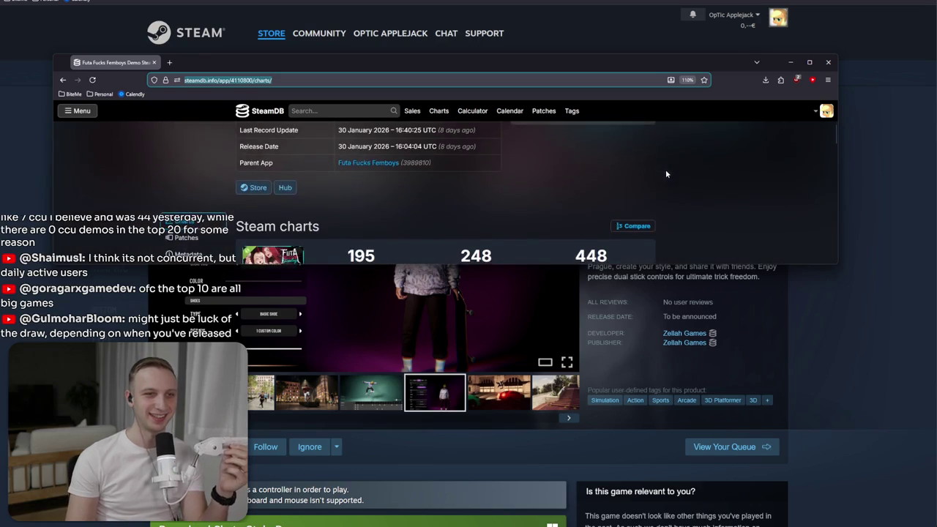
scroll(666, 173, down, 3)
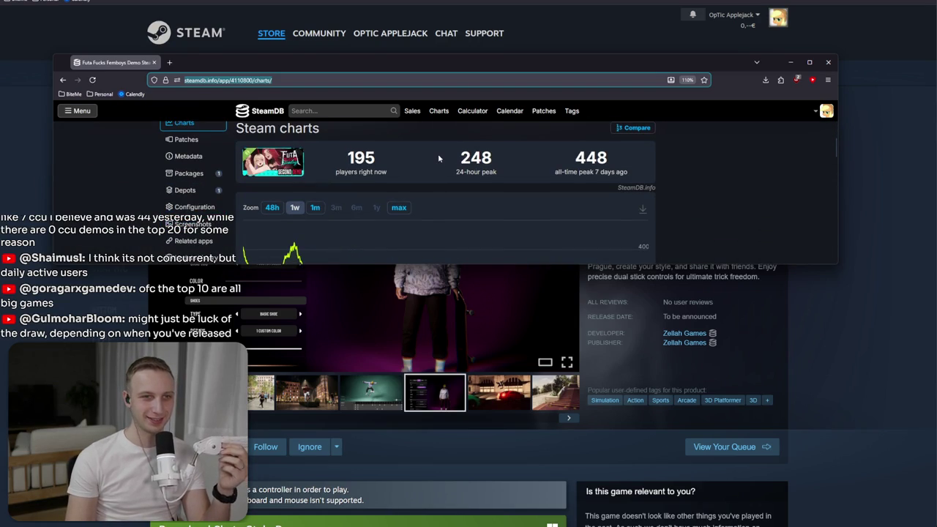
- Check the demo's SteamDB player history, close it, and search the store for 'room 7'
scroll(439, 156, down, 1)
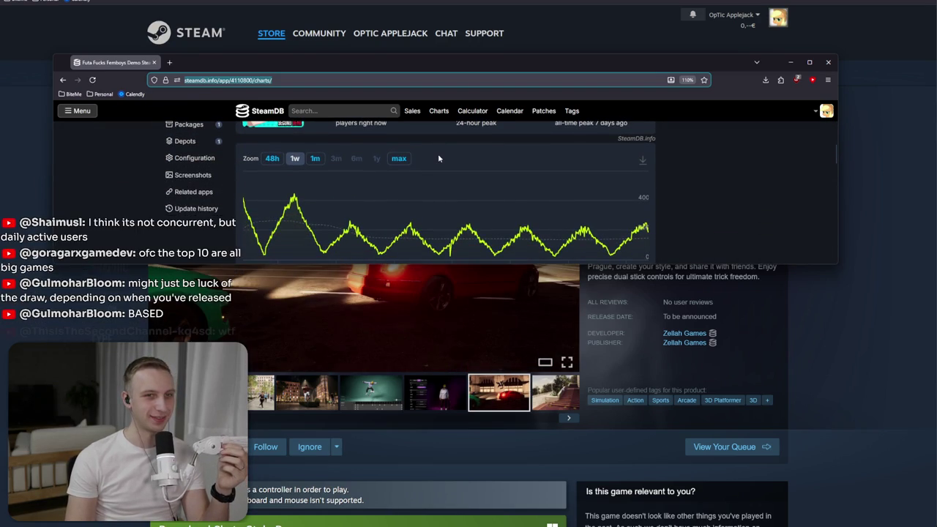
mouse_move(246, 200)
scroll(411, 214, up, 4)
scroll(411, 215, up, 1)
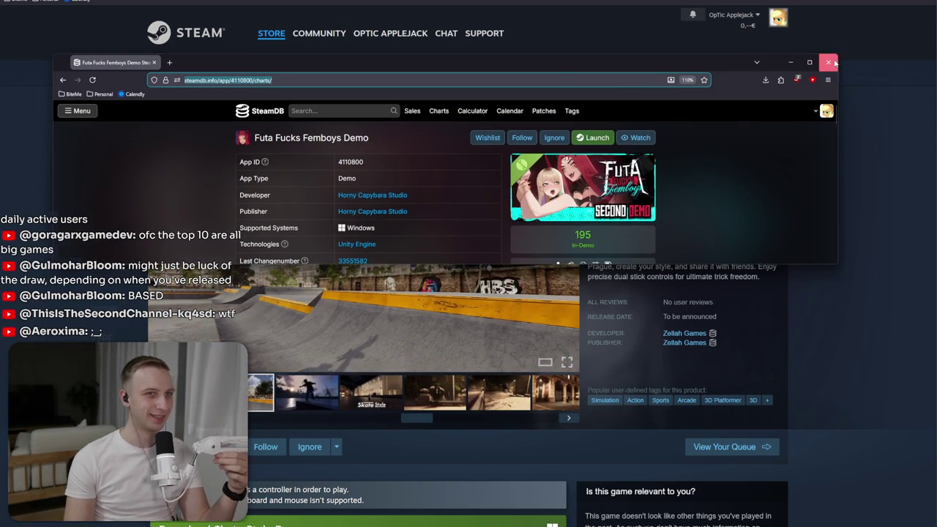
click(829, 63)
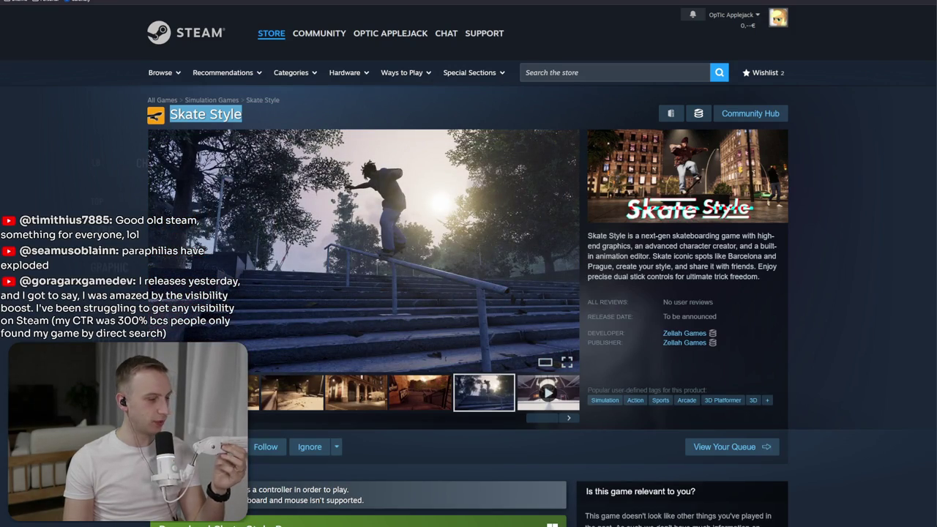
click(570, 73)
text(room )
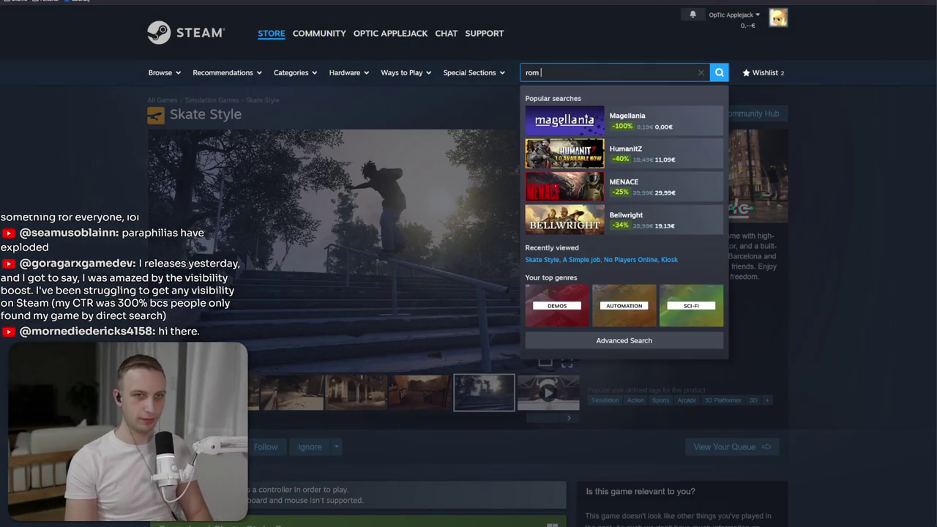
text(7)
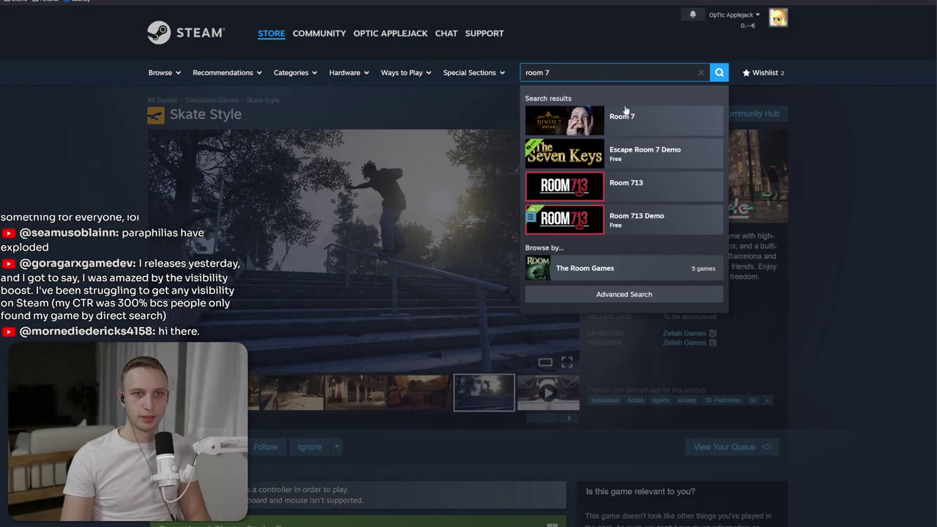
- Open the Room 713 store page and read its release date and synopsis
click(688, 192)
scroll(684, 291, down, 4)
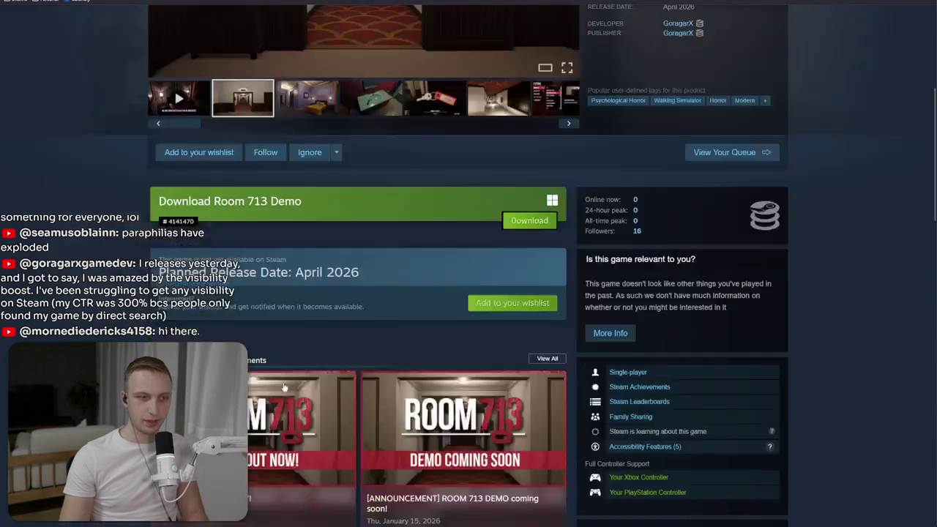
drag(158, 266, 374, 330)
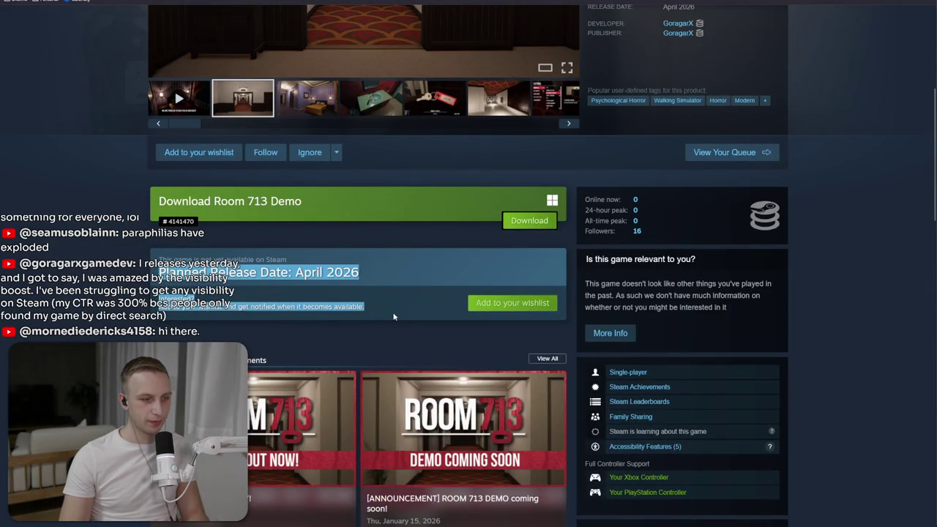
click(349, 201)
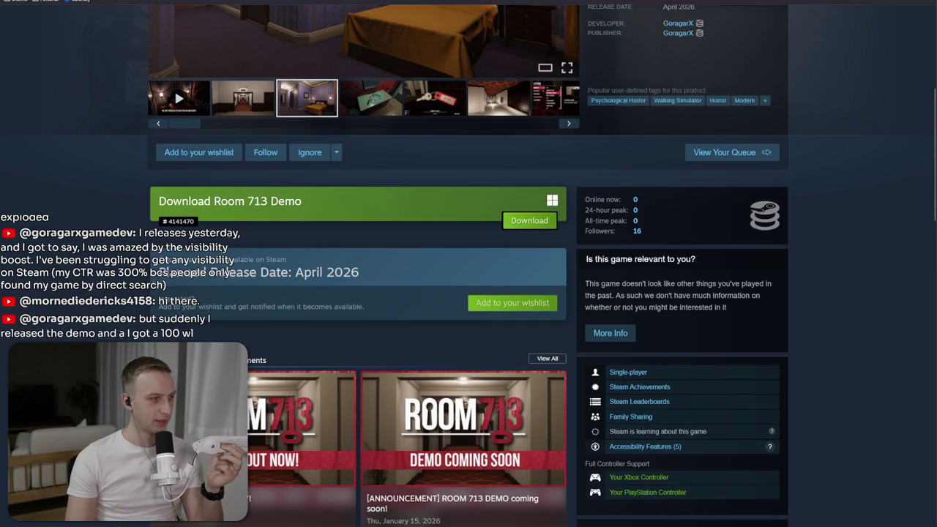
scroll(311, 359, down, 5)
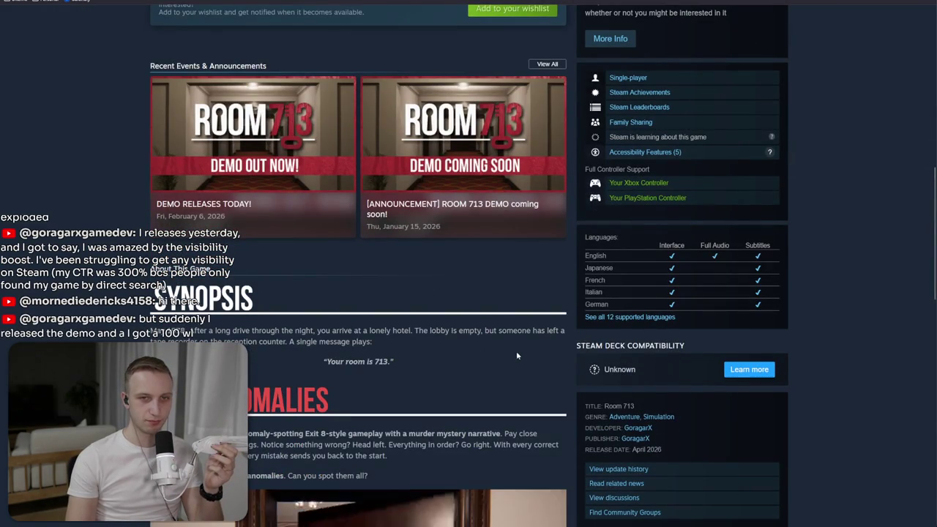
drag(517, 350, 423, 330)
- Show the sink screenshot in the main viewer and return to the page top
scroll(418, 322, down, 3)
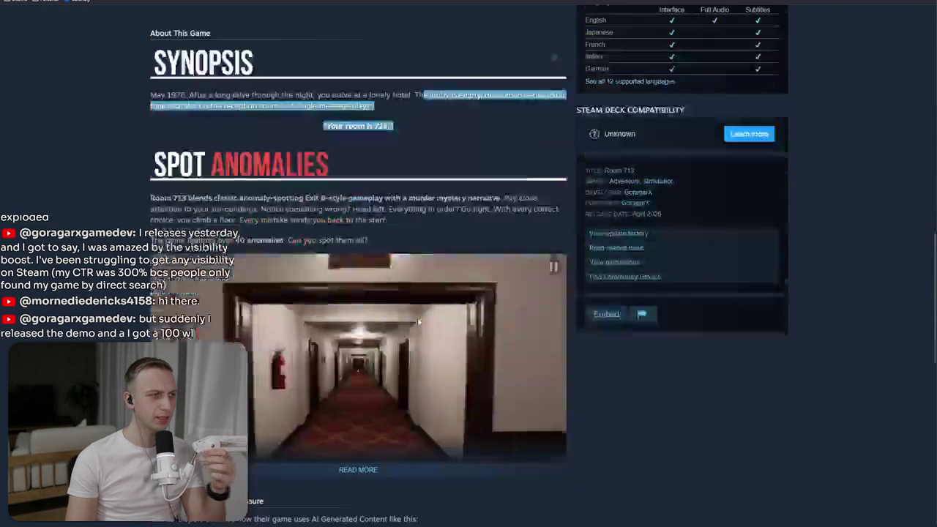
scroll(418, 322, down, 4)
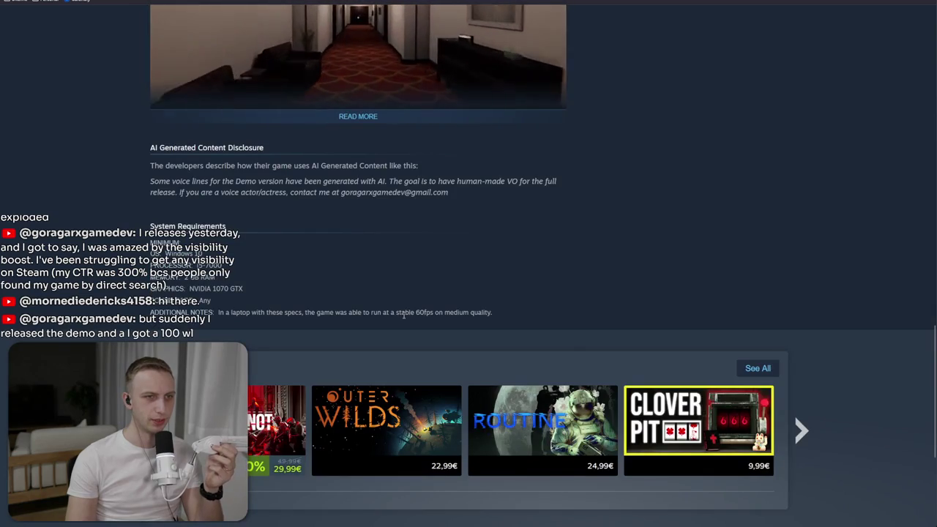
scroll(375, 325, up, 10)
click(395, 265)
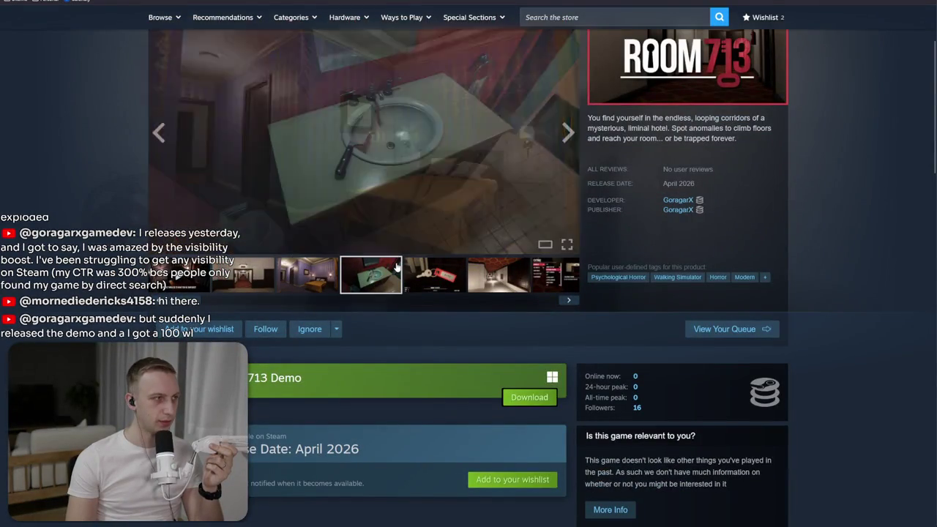
scroll(414, 338, up, 2)
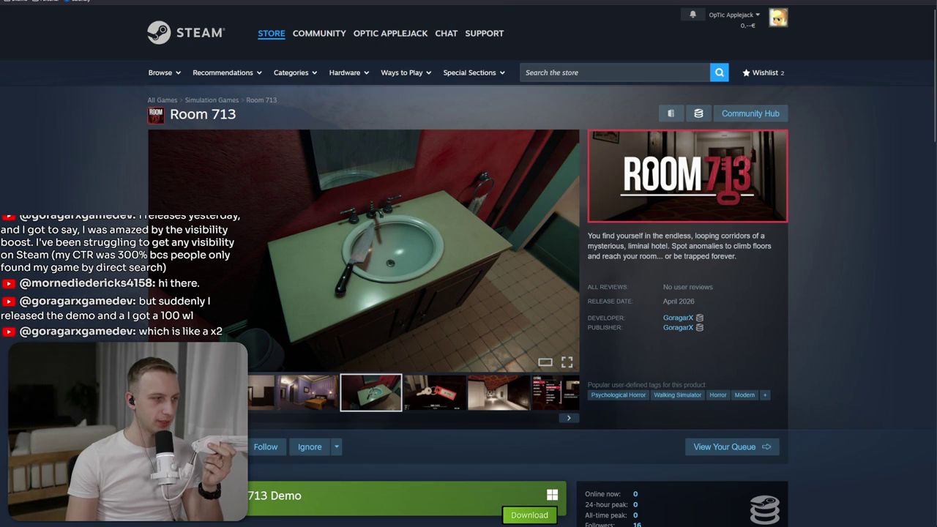
key(alt+Tab)
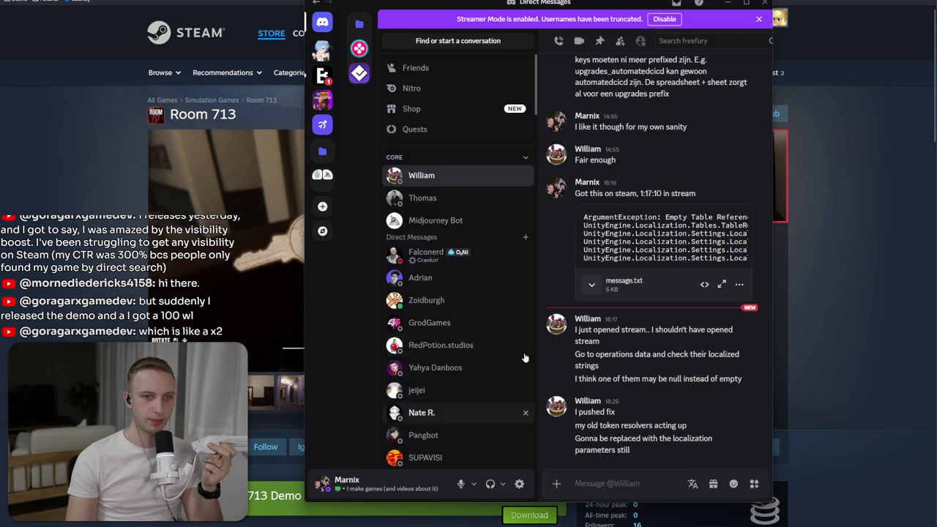
key(alt+Tab)
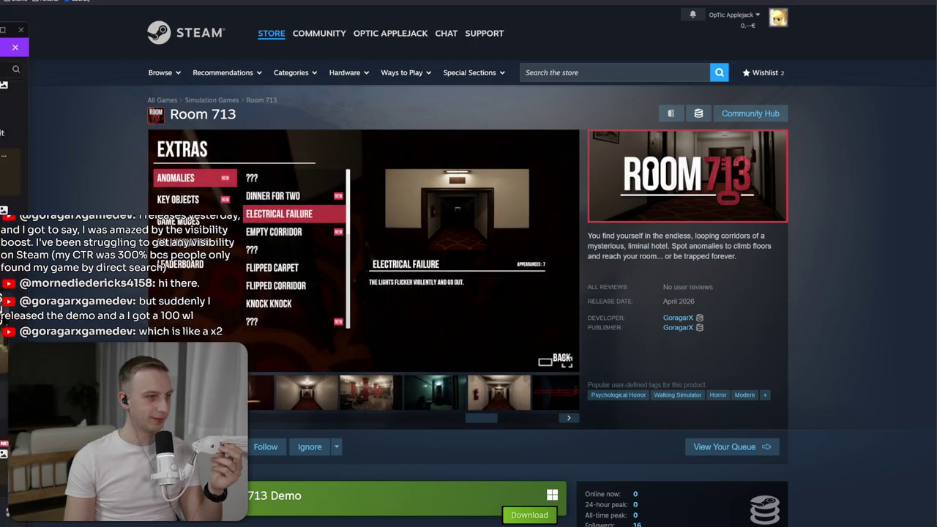
key(alt+Tab)
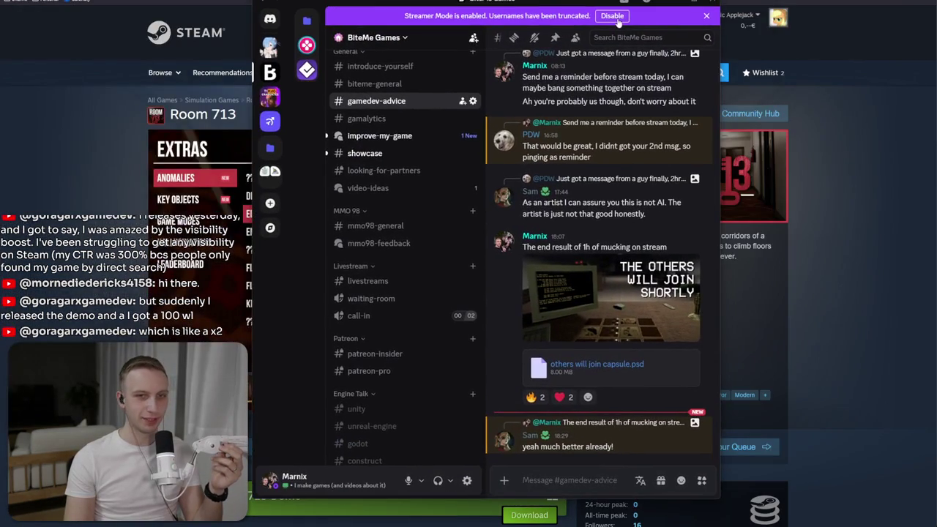
click(622, 315)
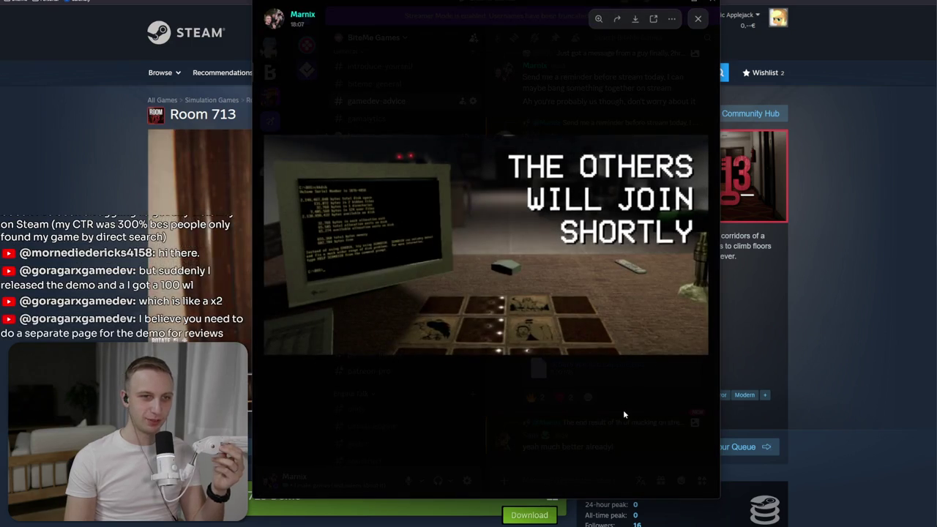
click(623, 416)
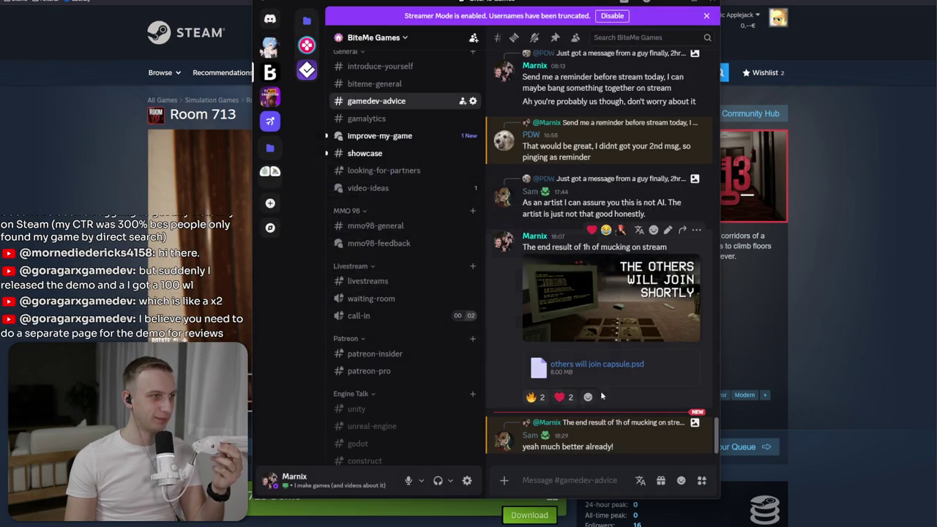
click(677, 3)
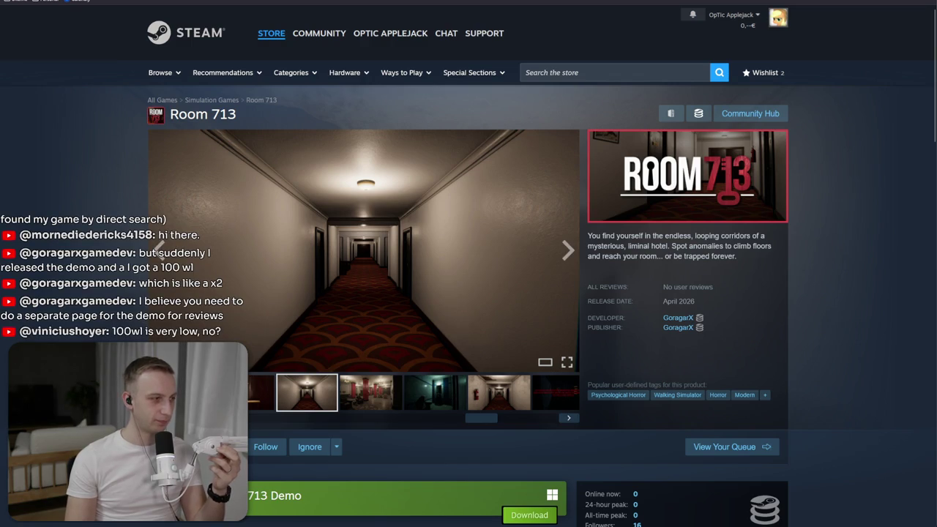
- Flip through the next three screenshots on the Room 713 store page
drag(692, 301, 674, 273)
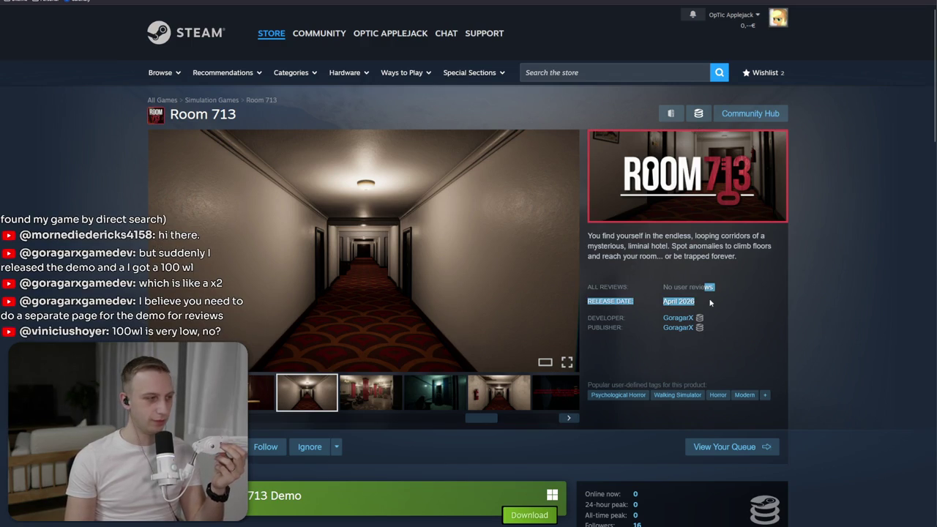
click(643, 280)
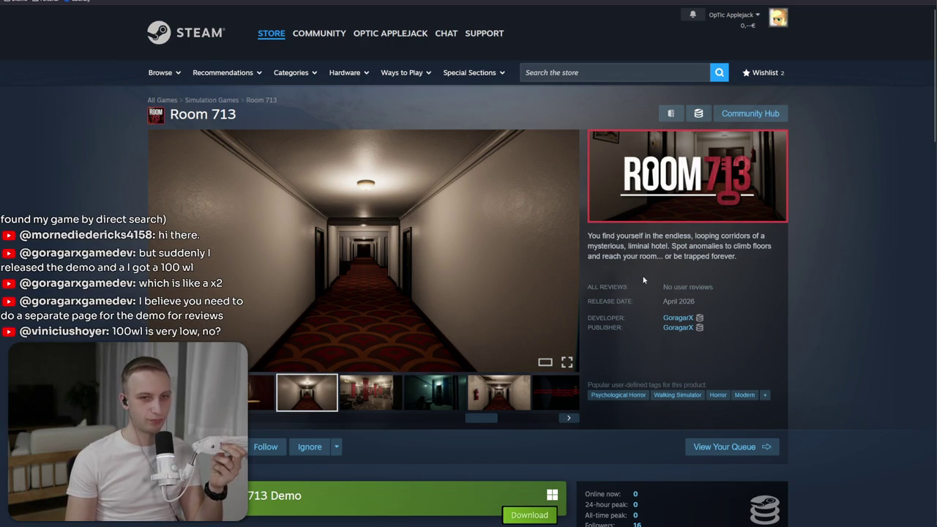
click(366, 393)
click(435, 393)
click(498, 393)
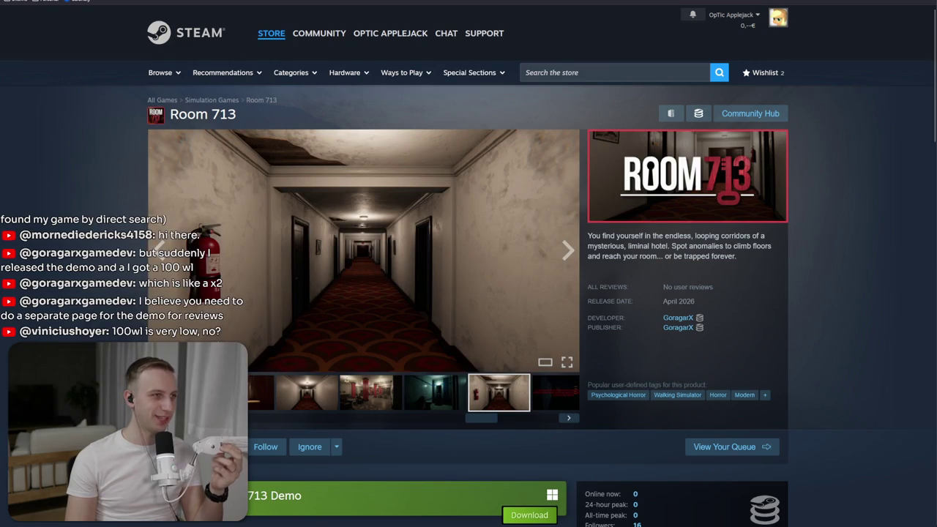
- Scroll down the Room 713 description and back up to the trailer viewer
drag(238, 114, 179, 114)
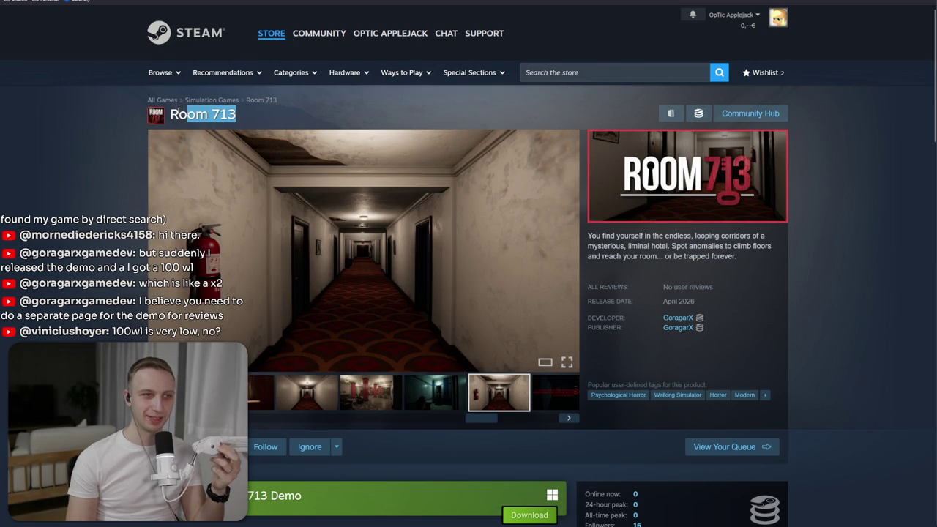
click(286, 124)
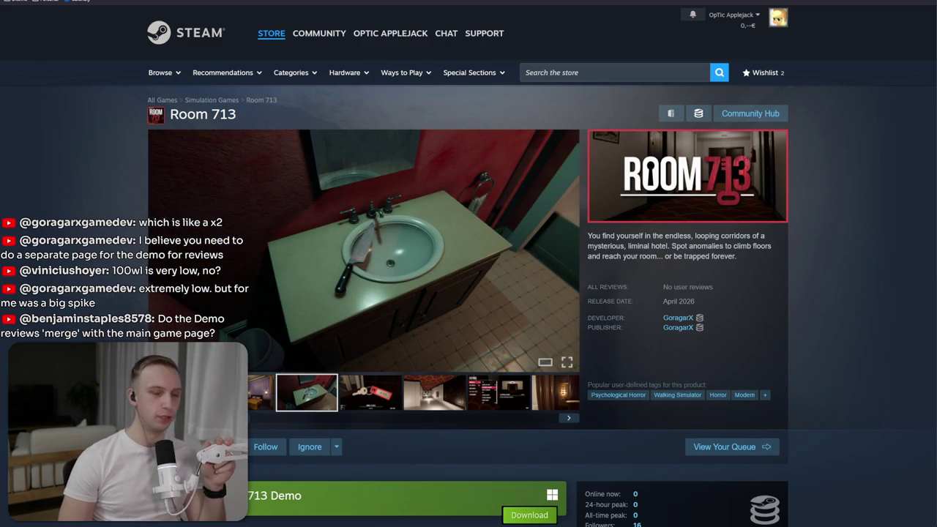
scroll(207, 229, down, 4)
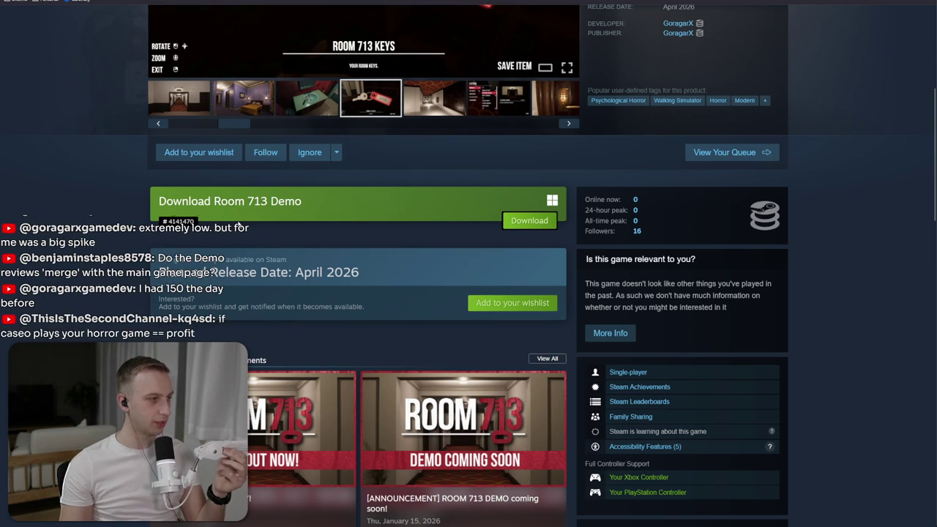
scroll(270, 233, down, 1)
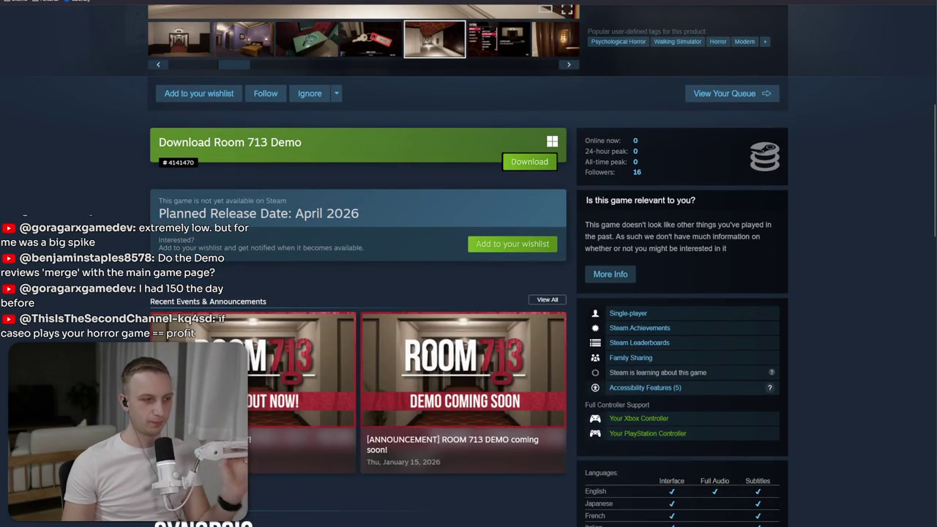
scroll(469, 264, up, 3)
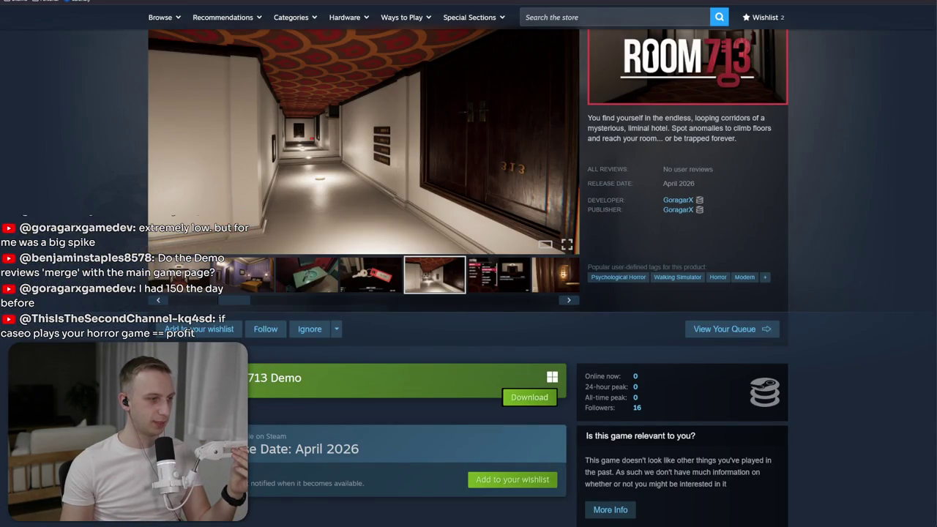
- Check the Downloads, Desktop and Gallery folders in File Explorer, then start a new Firefox tab
key(super+e)
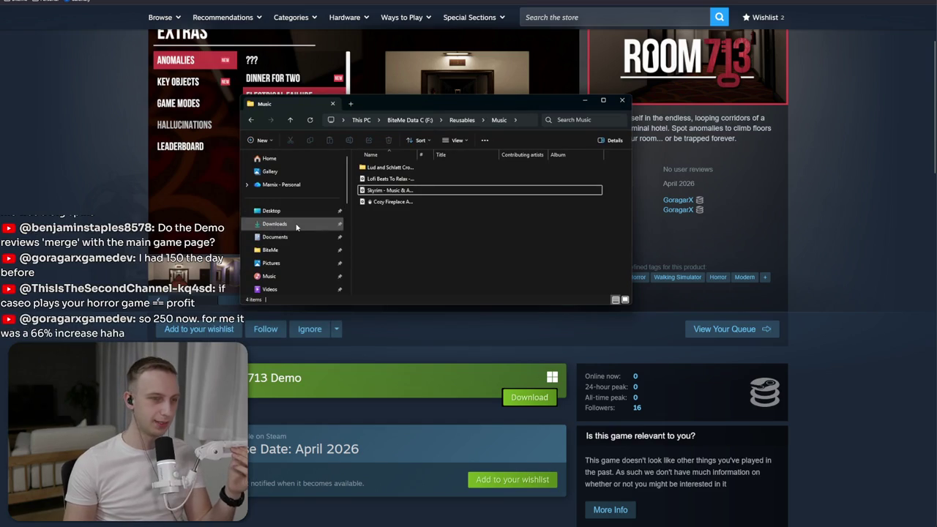
click(297, 224)
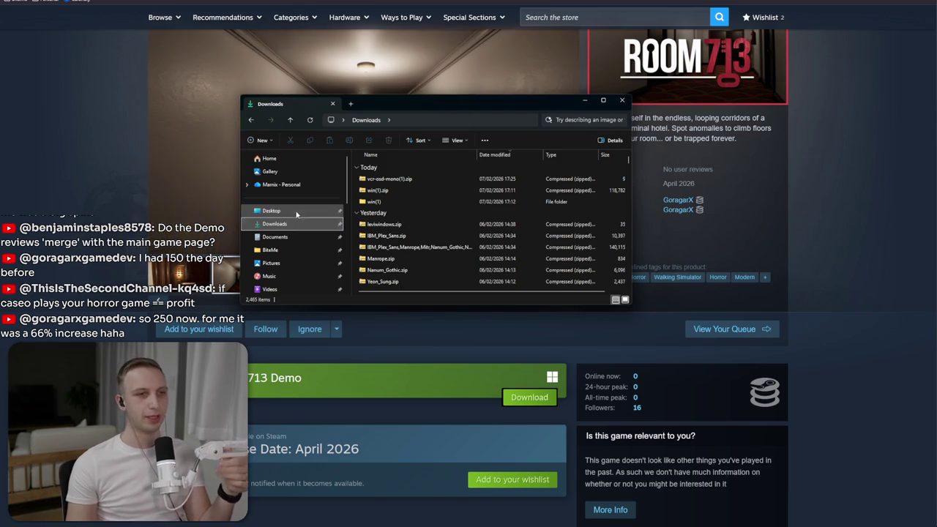
click(297, 211)
click(297, 172)
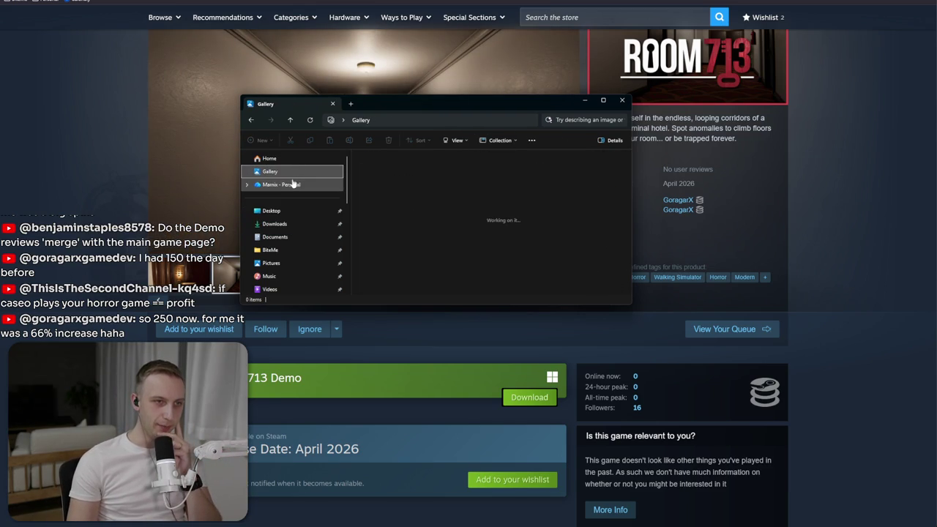
key(ctrl+t)
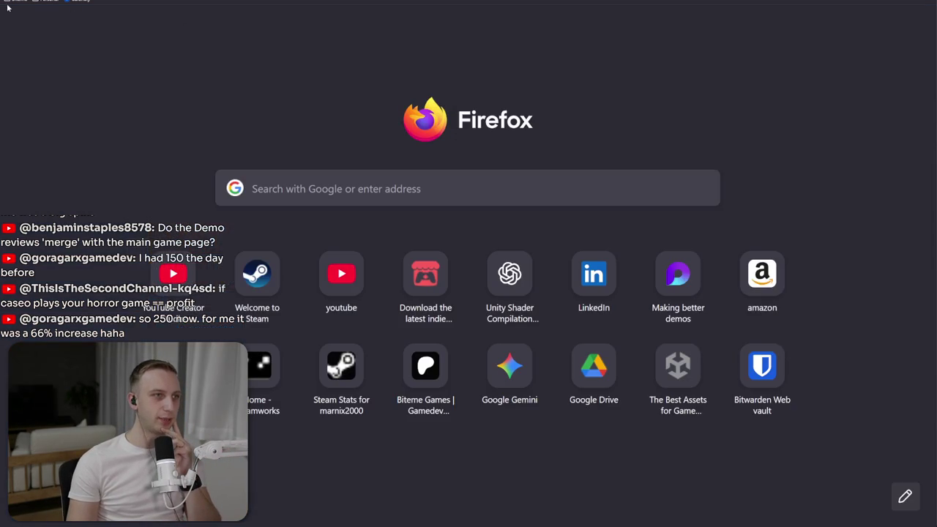
- Reach the MMO 98 (3907940) App Admin page via the Steamworks bookmark and choose 'View in Beta mode'
click(7, 6)
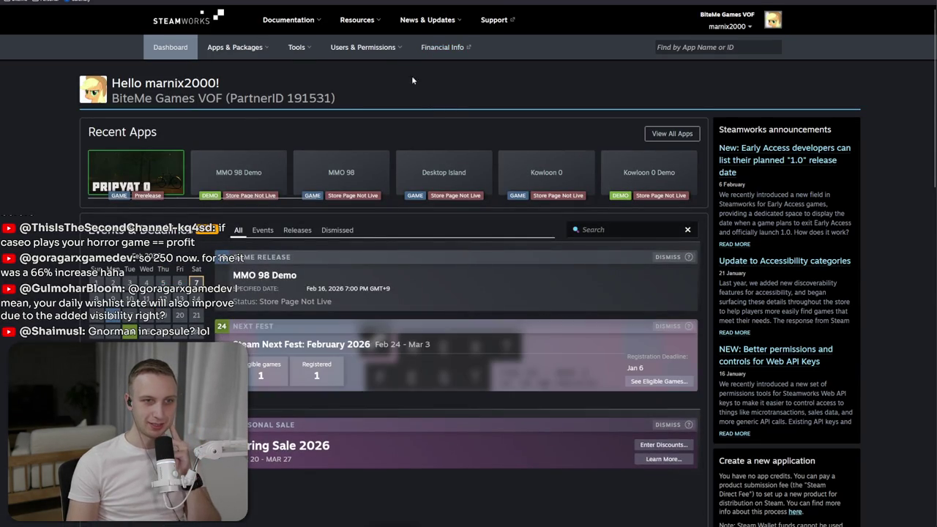
click(440, 48)
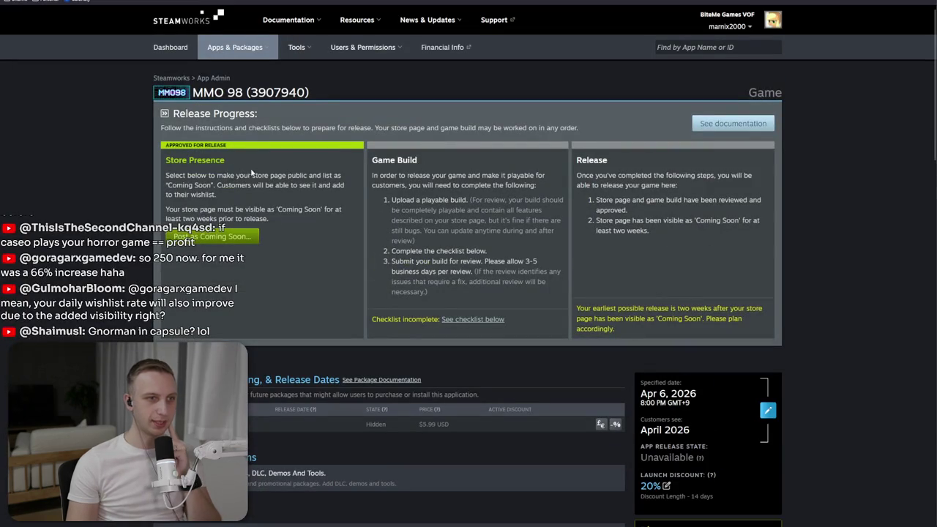
triple_click(251, 176)
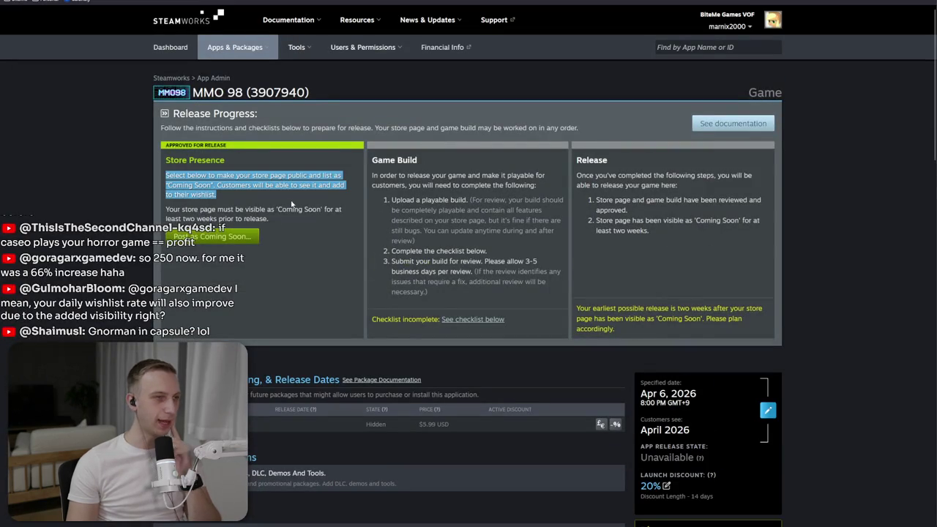
scroll(251, 176, down, 2)
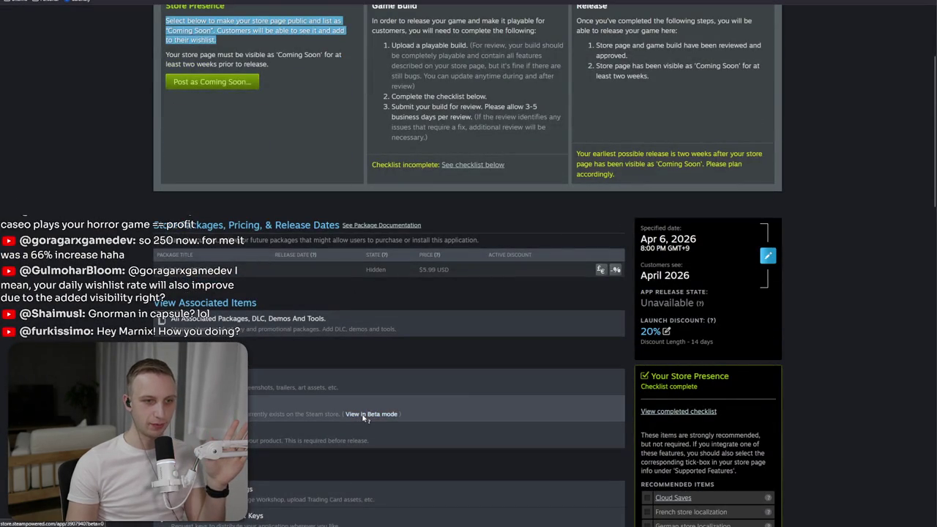
click(362, 414)
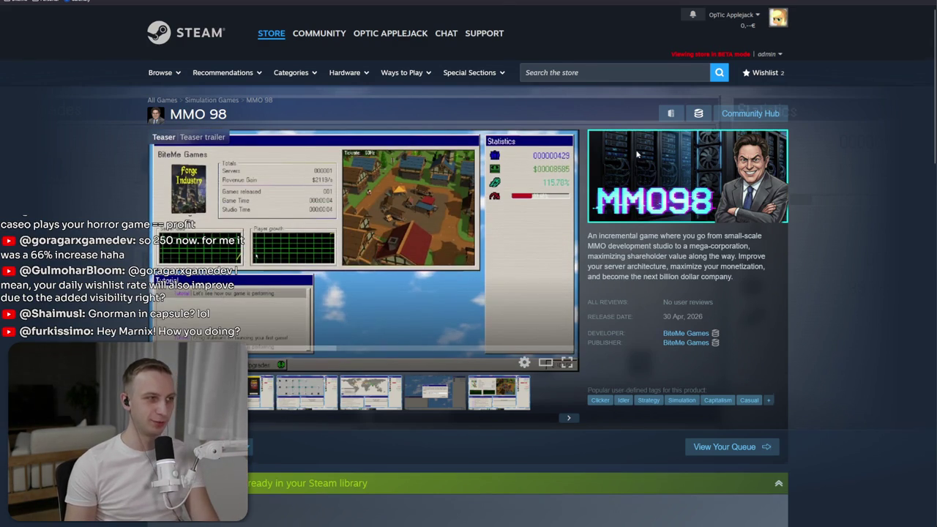
- Read the MMO 98 store page with the full About This Game description expanded
scroll(637, 154, down, 4)
scroll(636, 154, down, 2)
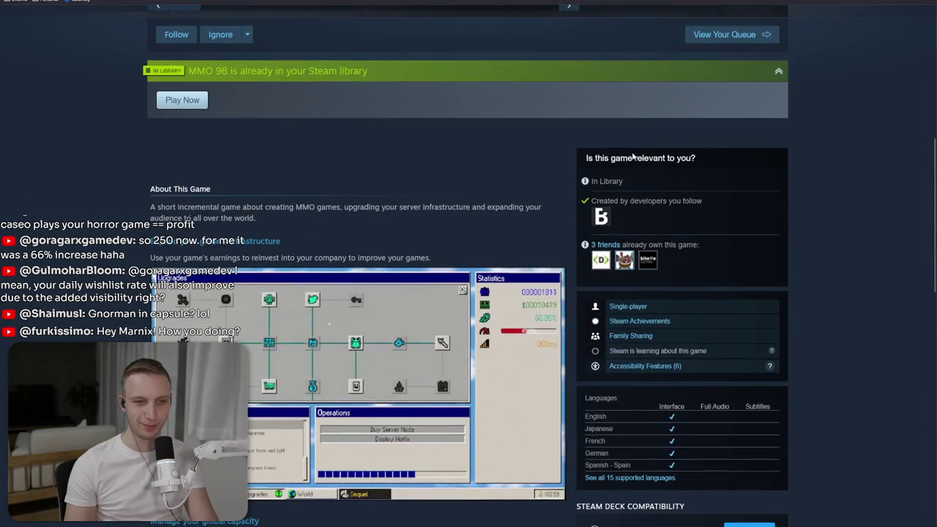
scroll(526, 158, down, 3)
scroll(525, 158, down, 2)
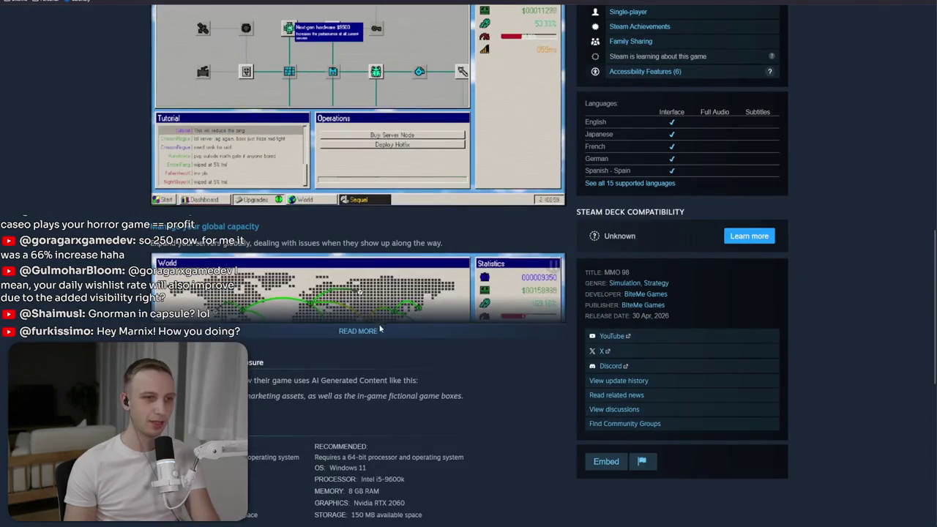
click(358, 329)
scroll(622, 260, up, 5)
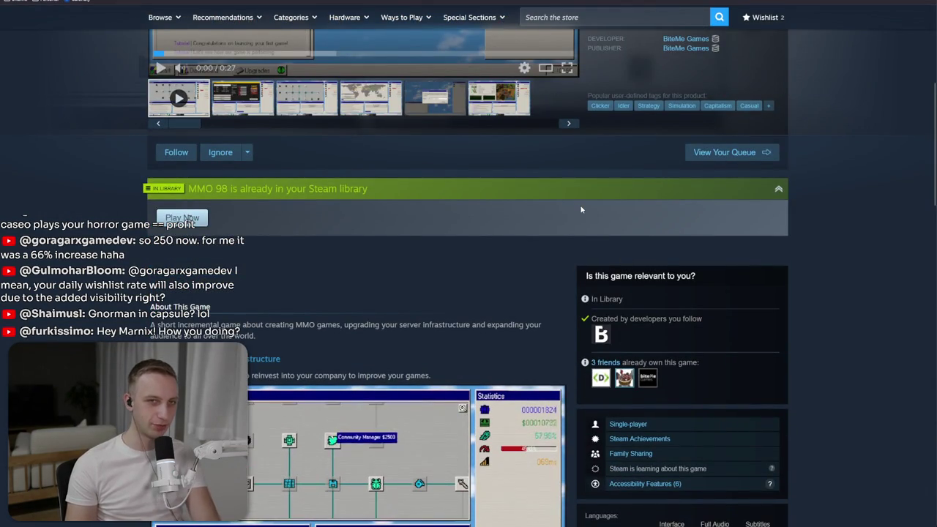
scroll(581, 210, up, 2)
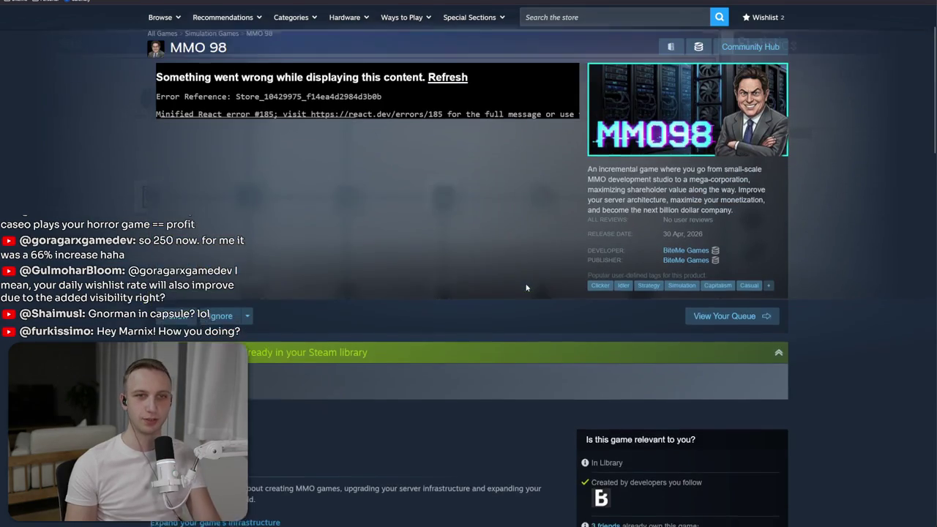
scroll(525, 288, up, 1)
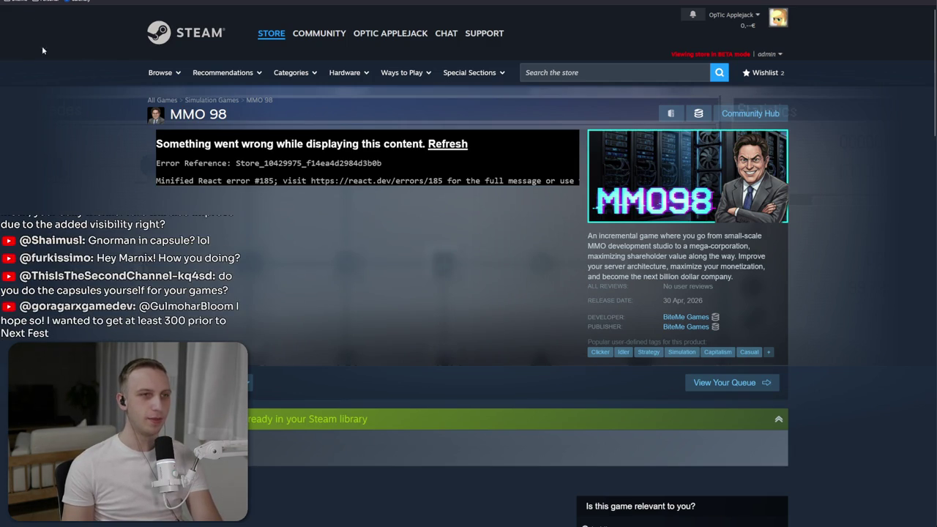
- Visit the BiteMe Games developer page and the Forge Industry store page, then return
click(574, 74)
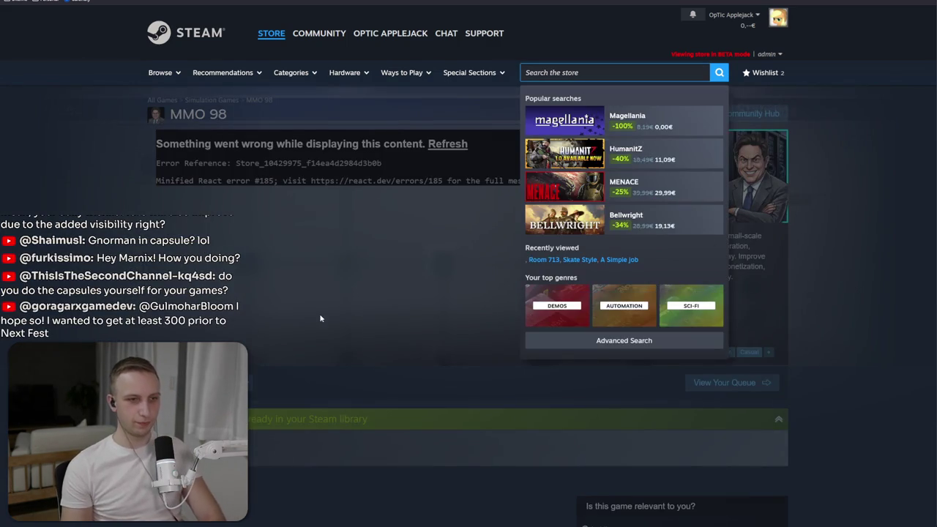
click(320, 315)
click(685, 317)
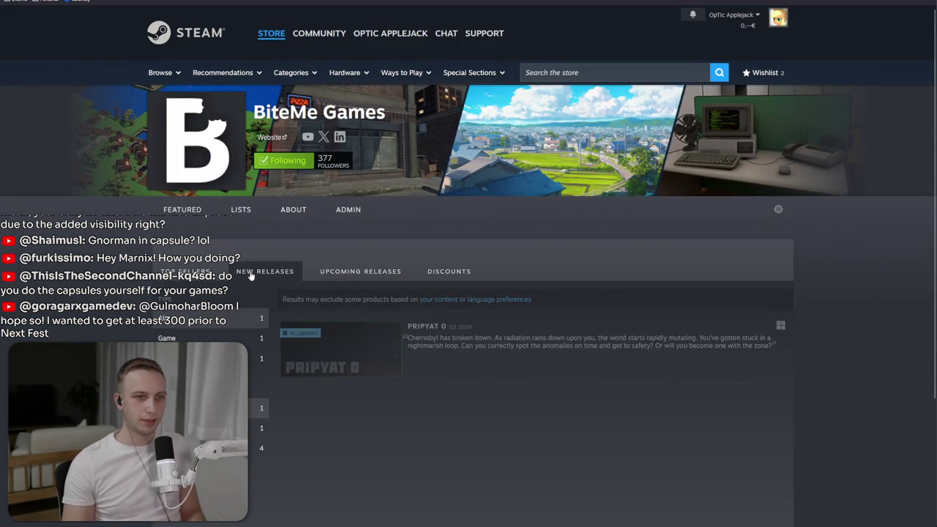
scroll(501, 337, down, 10)
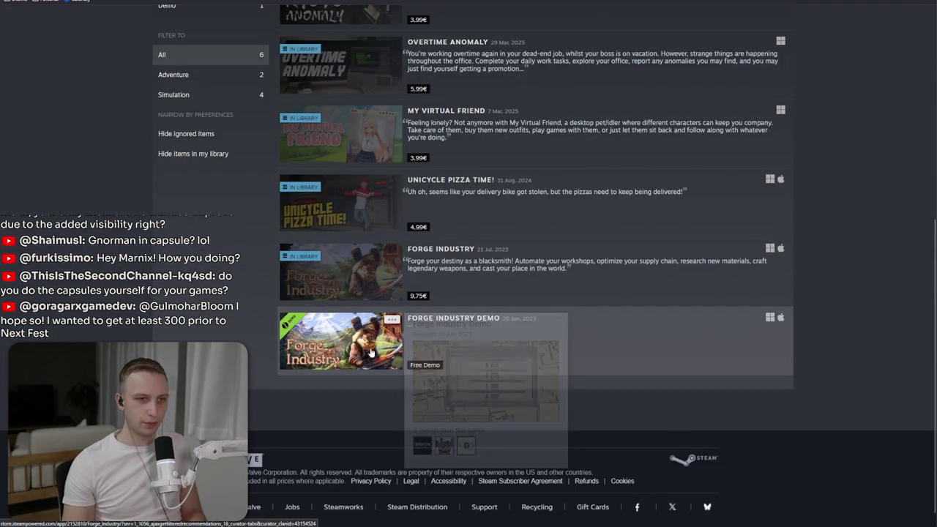
click(373, 353)
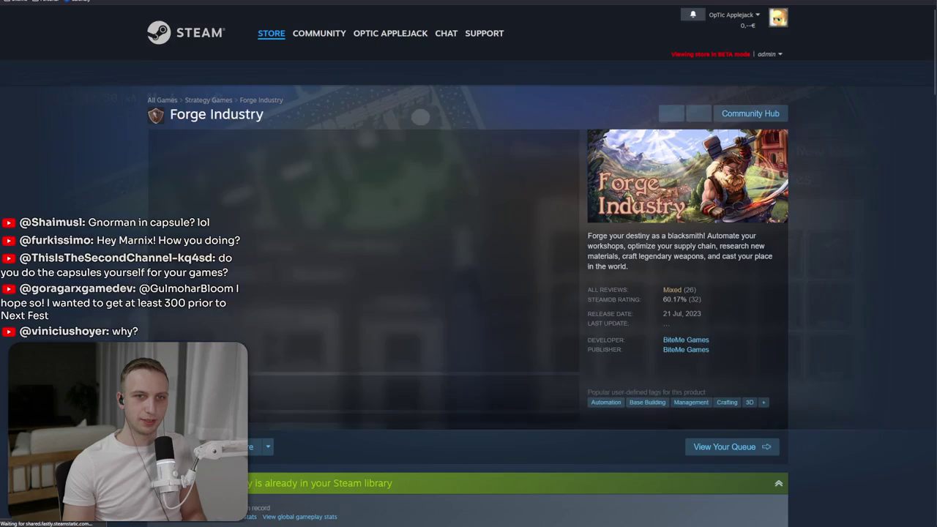
key(alt+Left)
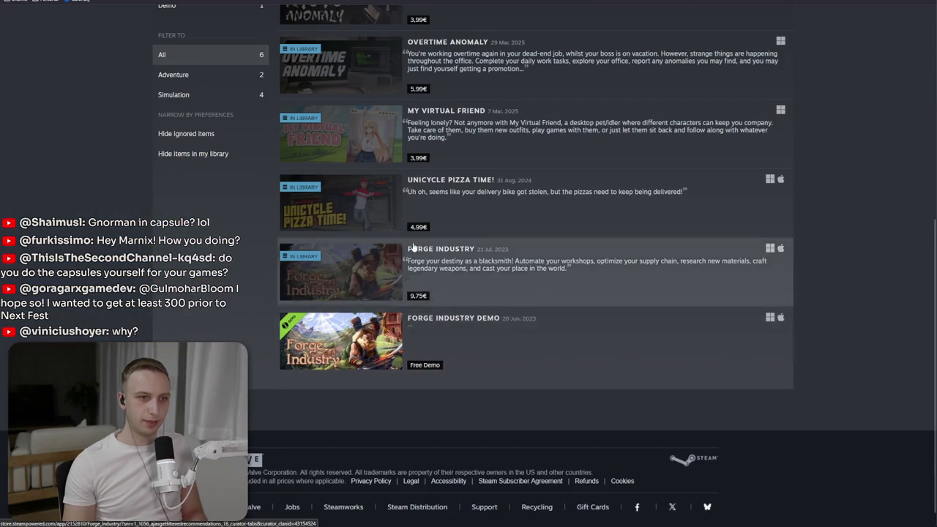
scroll(434, 319, up, 2)
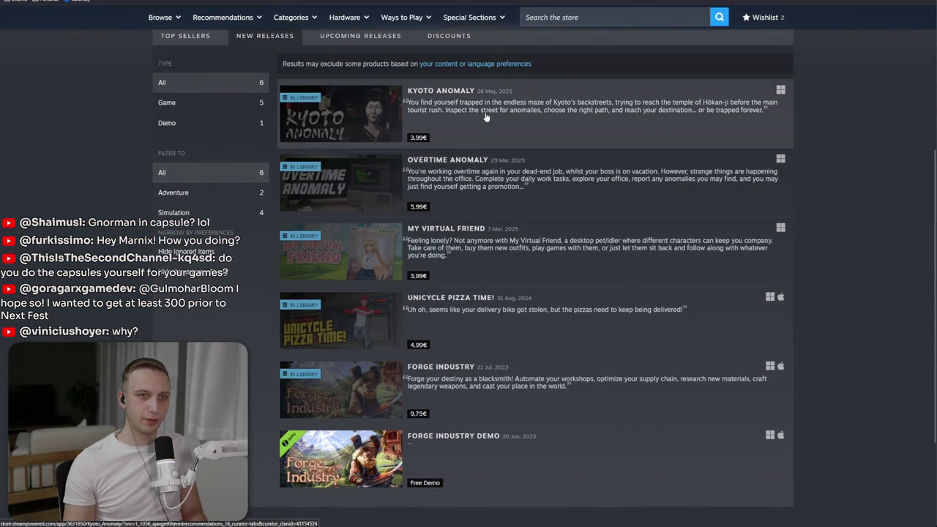
- Cycle through the My Virtual Friend, Kyoto Anomaly and developer tabs, then go to Unity
key(ctrl+Tab)
key(ctrl+Tab)
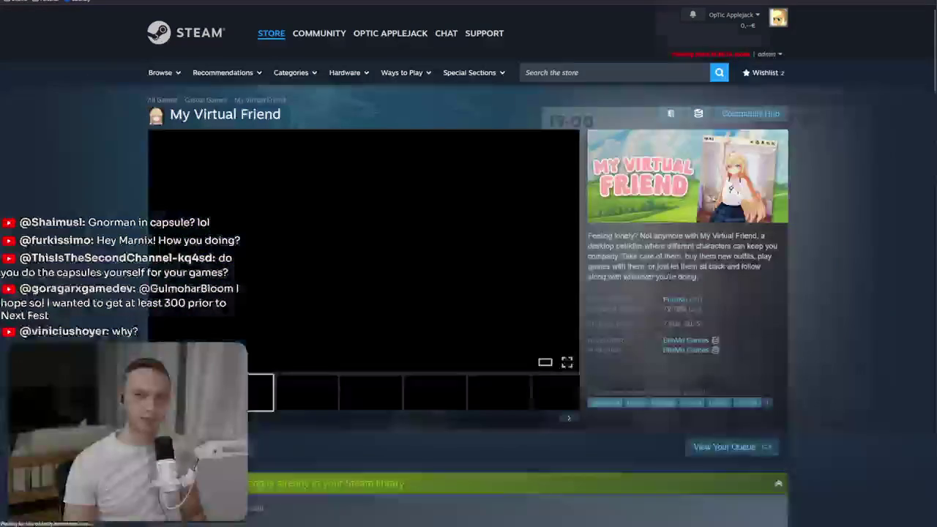
key(ctrl+Tab)
key(ctrl+Tab)
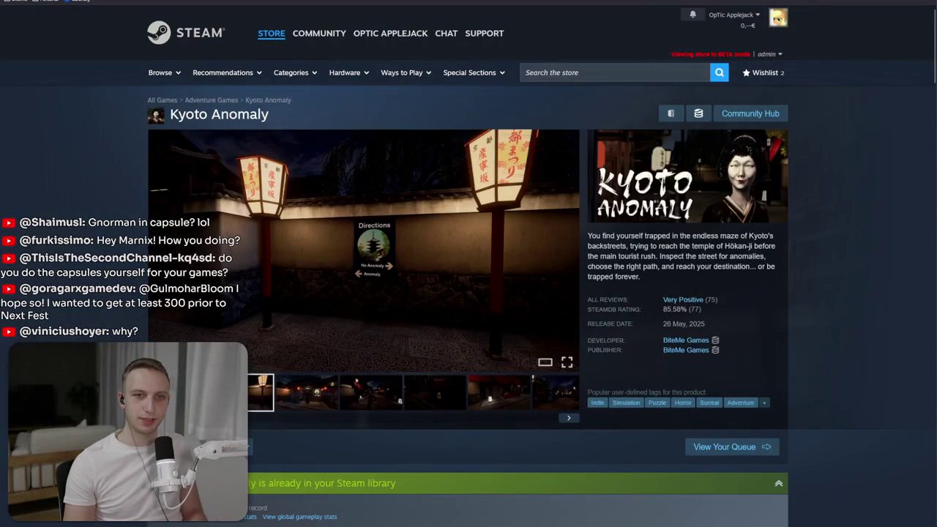
key(ctrl+Tab)
key(ctrl+Tab)
key(ctrl+Tab)
key(ctrl+Tab)
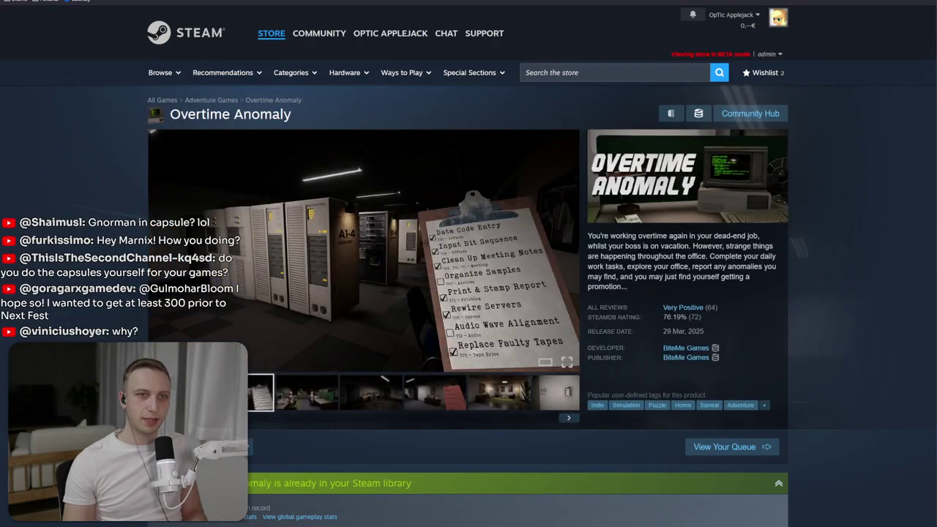
key(ctrl+Tab)
key(ctrl+Tab)
key(ctrl+Tab)
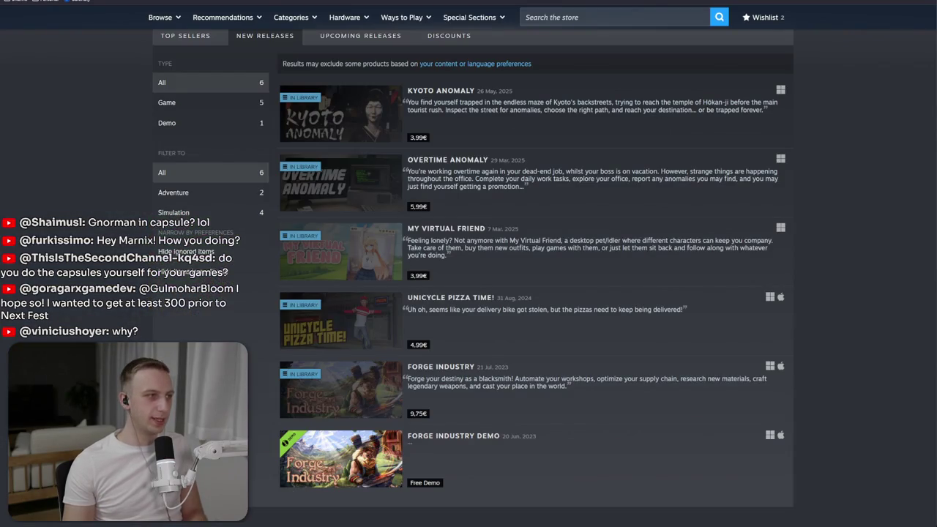
key(ctrl+Tab)
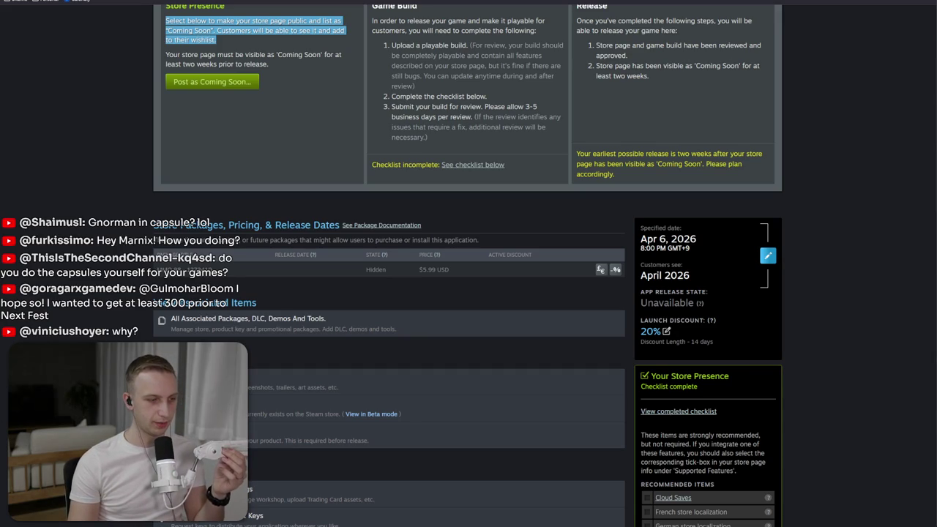
key(alt+Tab)
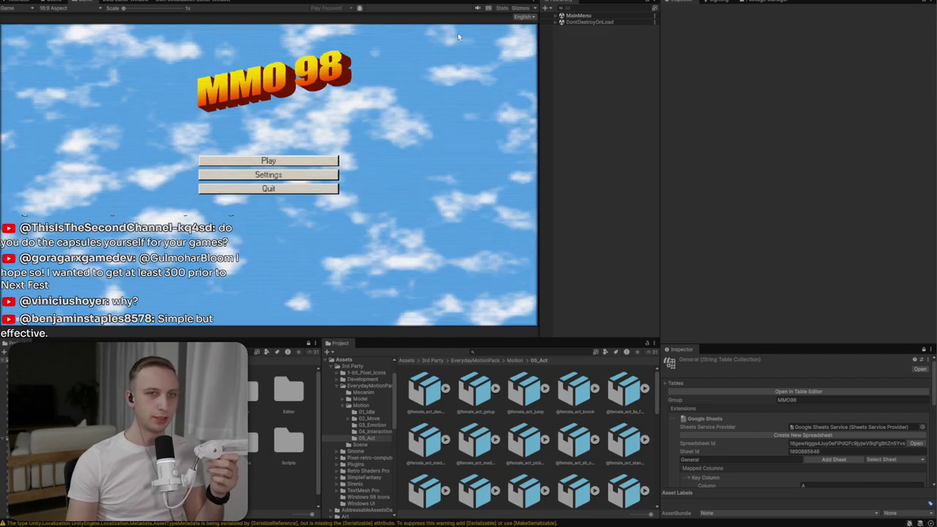
- Expand MainMenu and its Canvas in the Hierarchy
click(555, 16)
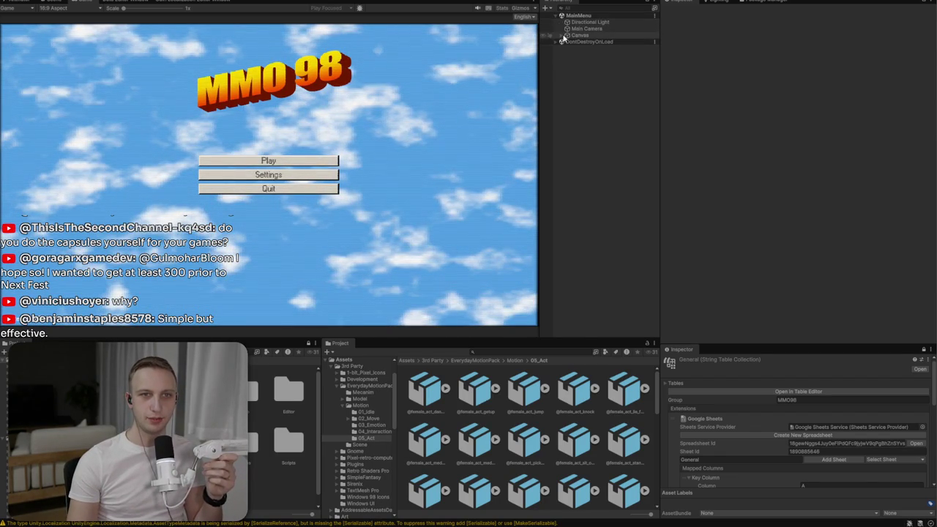
click(563, 36)
click(563, 36)
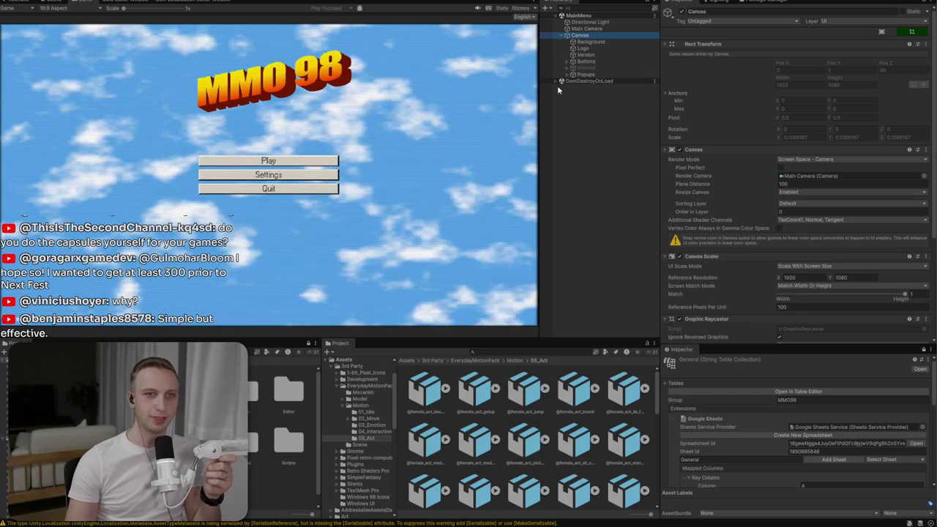
- Browse to Assets > Art > Materials > Backgrounds and select the Win95Clouds material
click(401, 361)
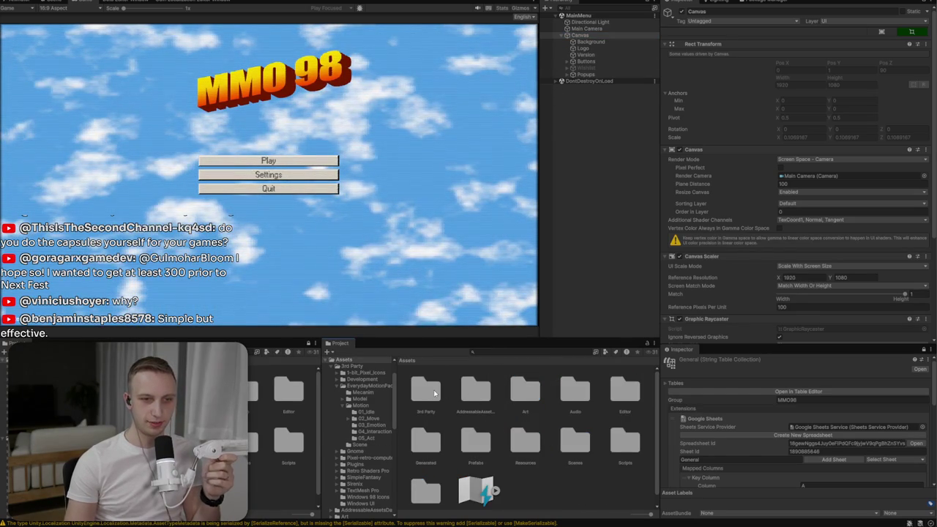
click(434, 394)
key(Right)
key(Right)
key(Right)
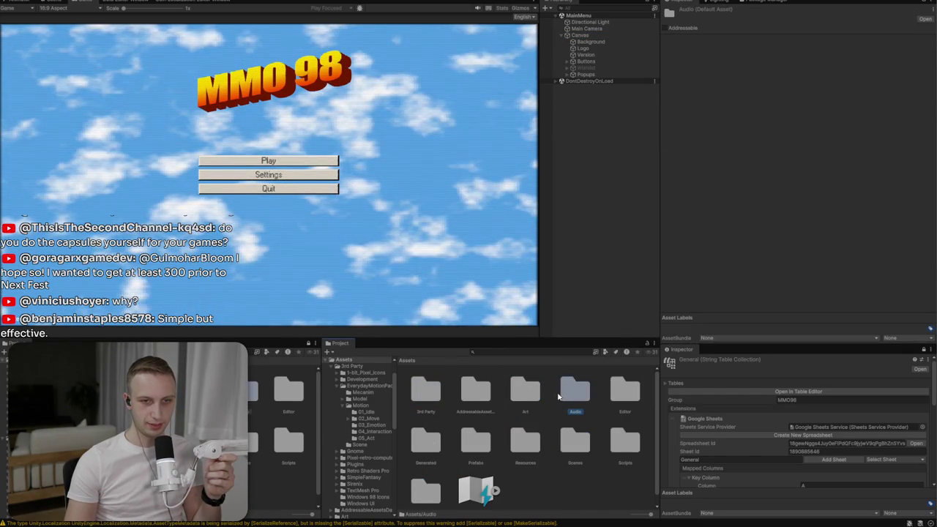
key(Left)
key(Return)
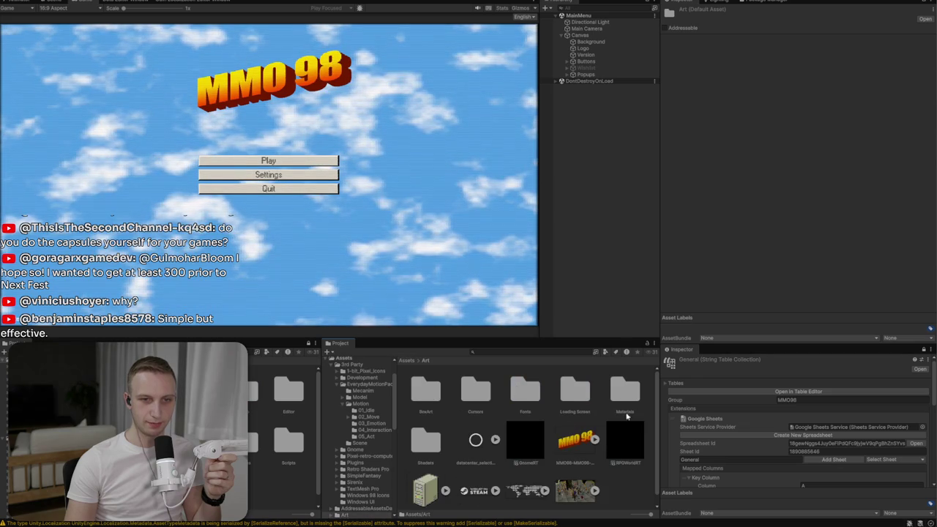
double_click(622, 399)
double_click(430, 392)
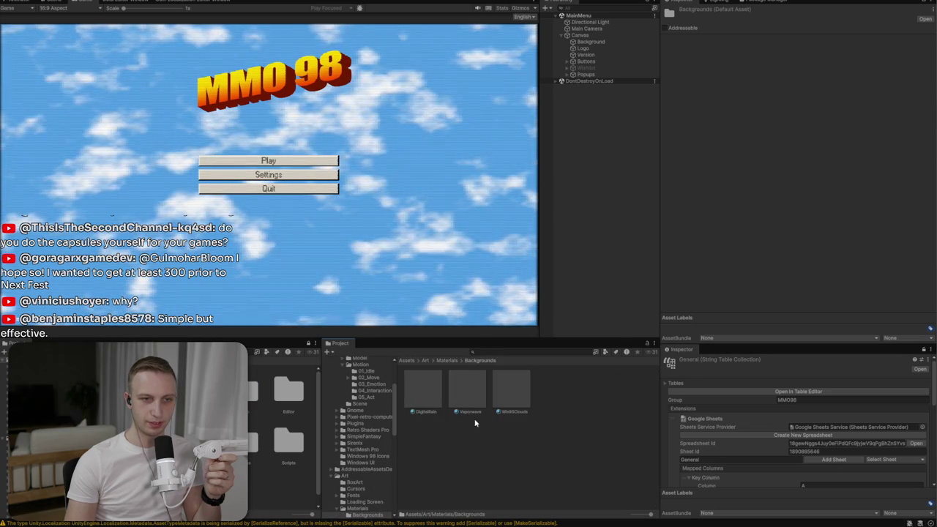
click(512, 398)
- Set the Win95Clouds Cloud Density to 0.659
drag(827, 111, 836, 111)
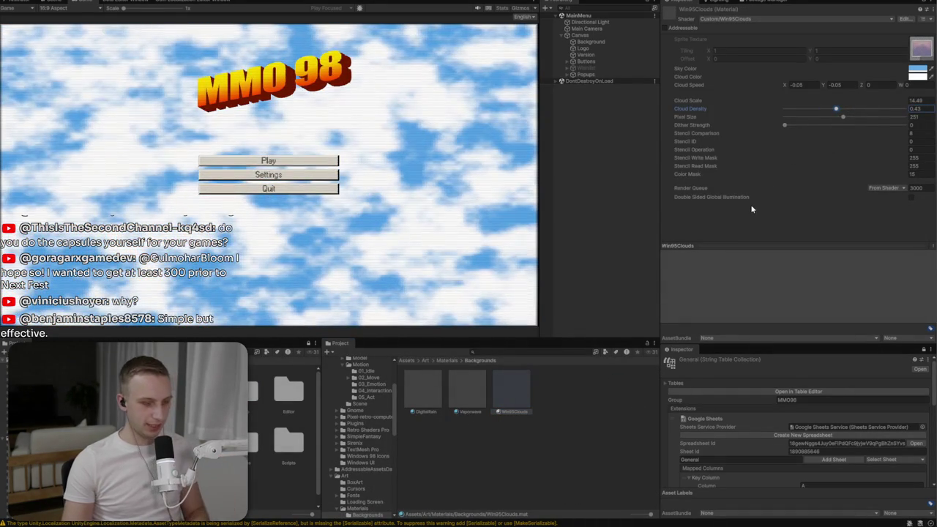
text(0.659)
key(Return)
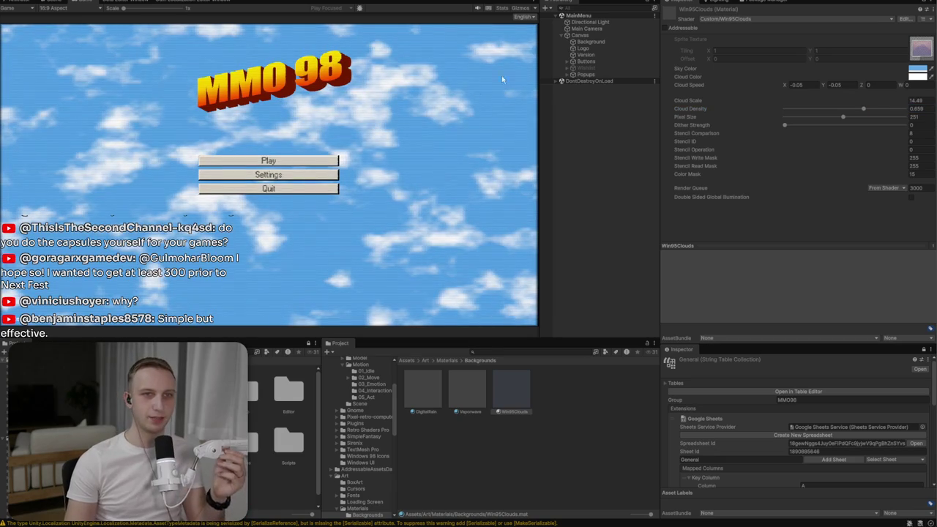
- Try a Pos Z of 10 on the Background object, then revert it
click(586, 41)
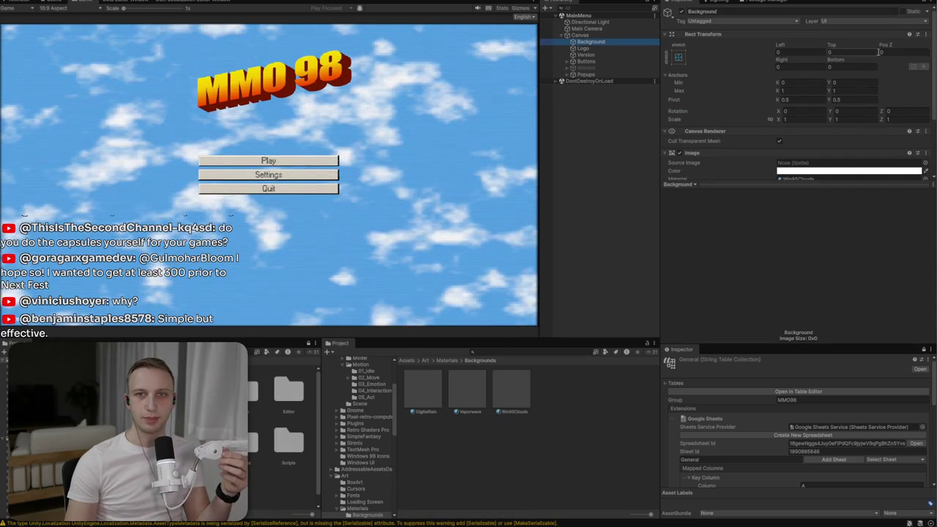
click(878, 52)
text(10)
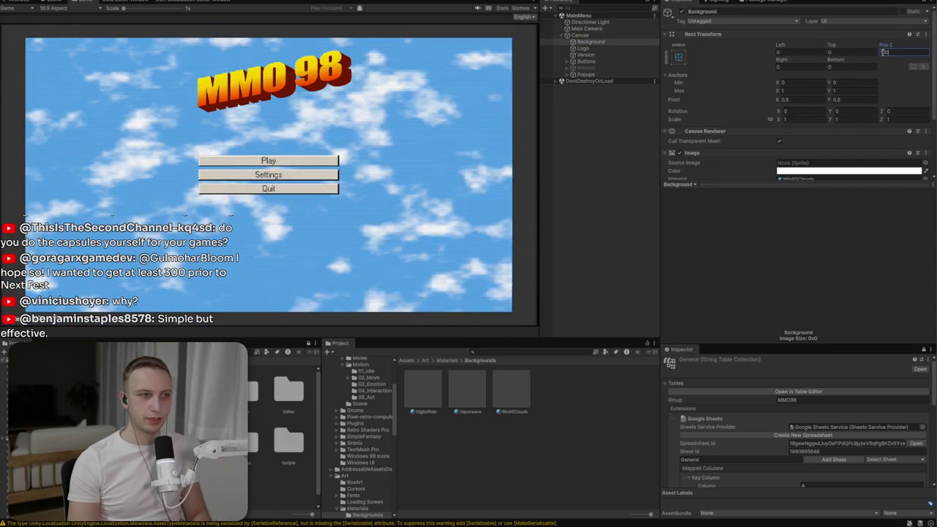
key(BackSpace)
key(BackSpace)
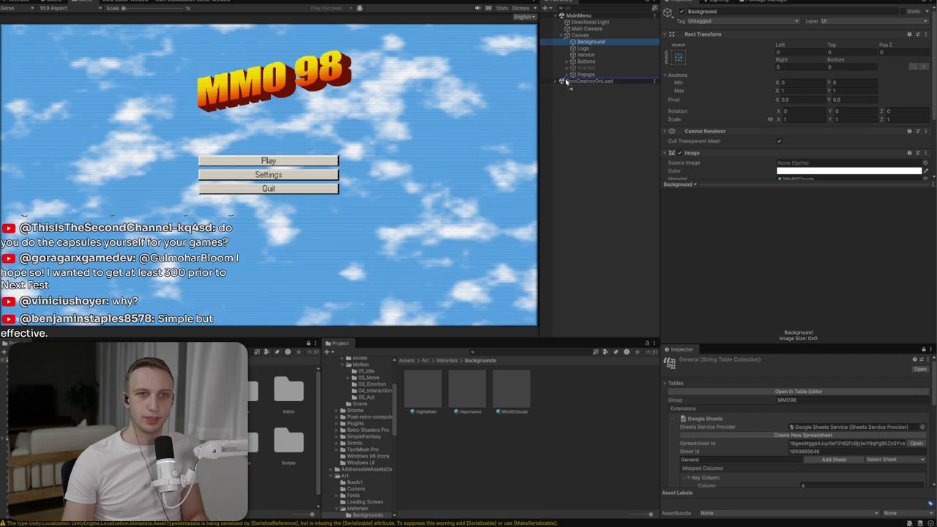
- Move Background out of Canvas, reset Top to 0, then place it back under Canvas above Logo
drag(566, 80, 577, 76)
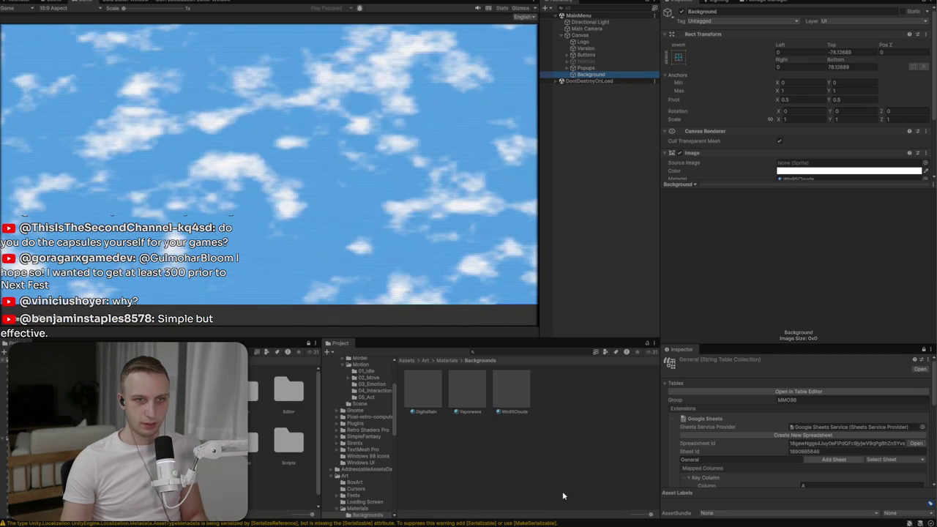
key(ctrl+shift+F7)
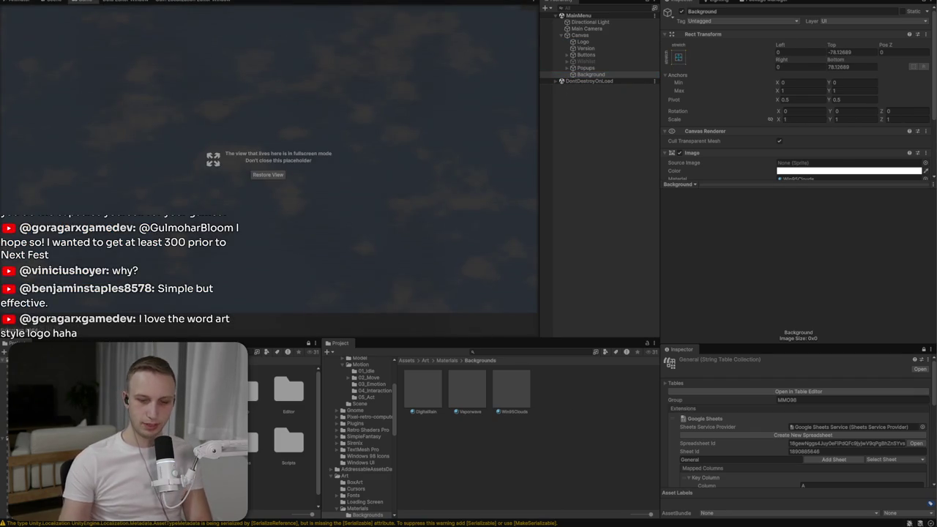
text(0)
click(857, 70)
text(0)
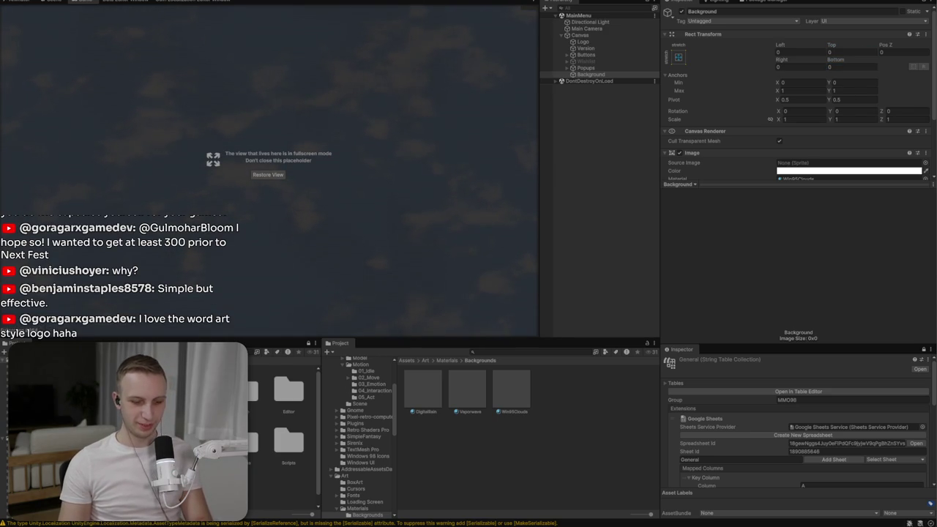
key(ctrl+shift+F7)
key(ctrl+shift+F7)
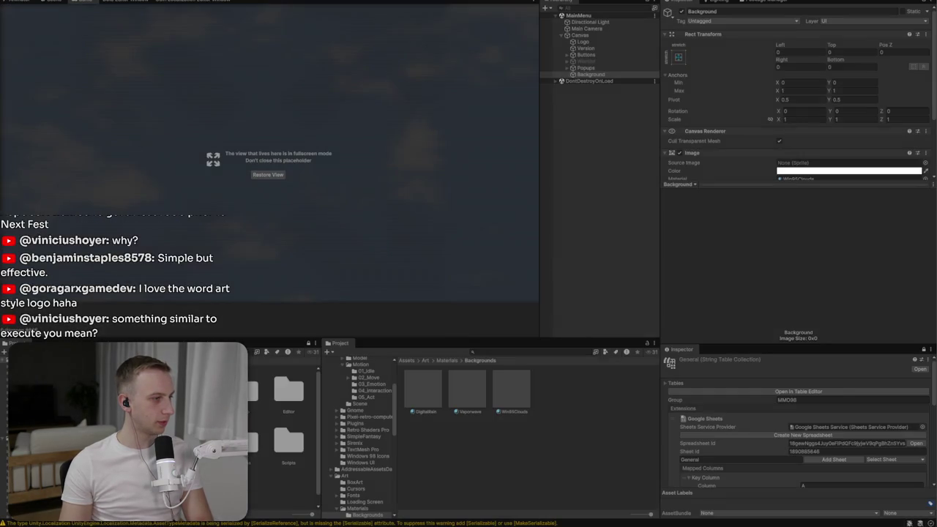
key(ctrl+shift+F7)
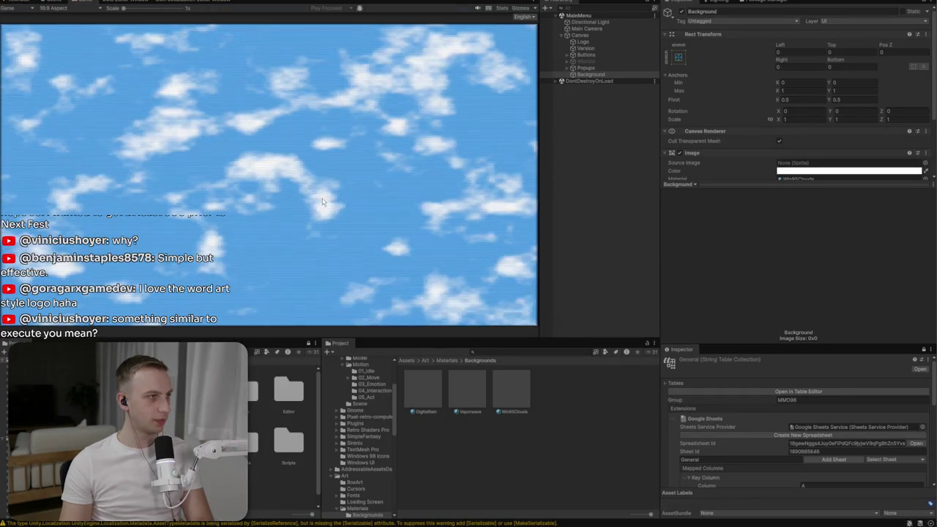
drag(615, 74, 595, 42)
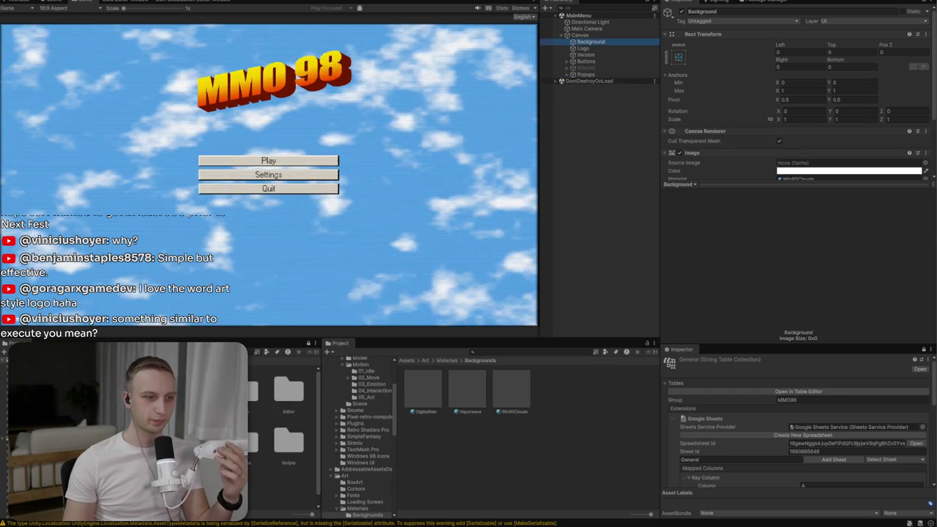
key(super+e)
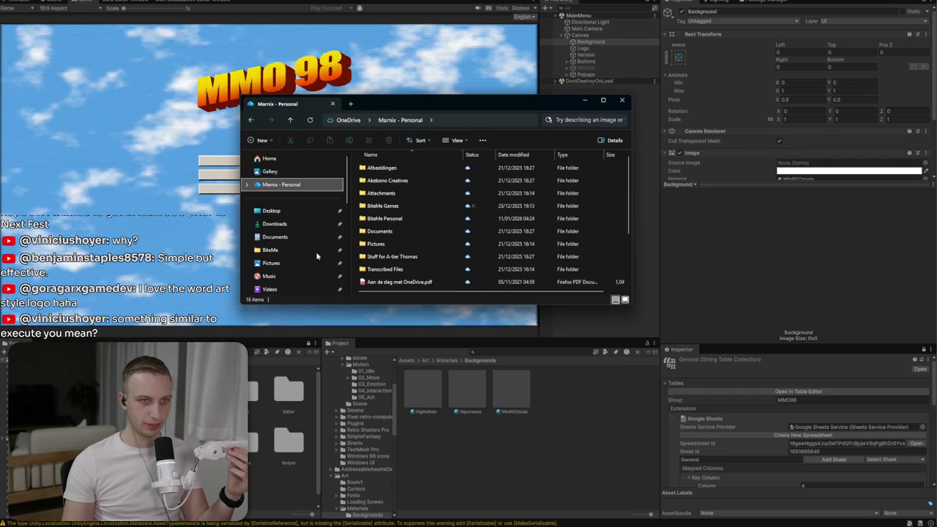
- Open a new Explorer tab and go to the 980 2TB (D:) drive
click(352, 104)
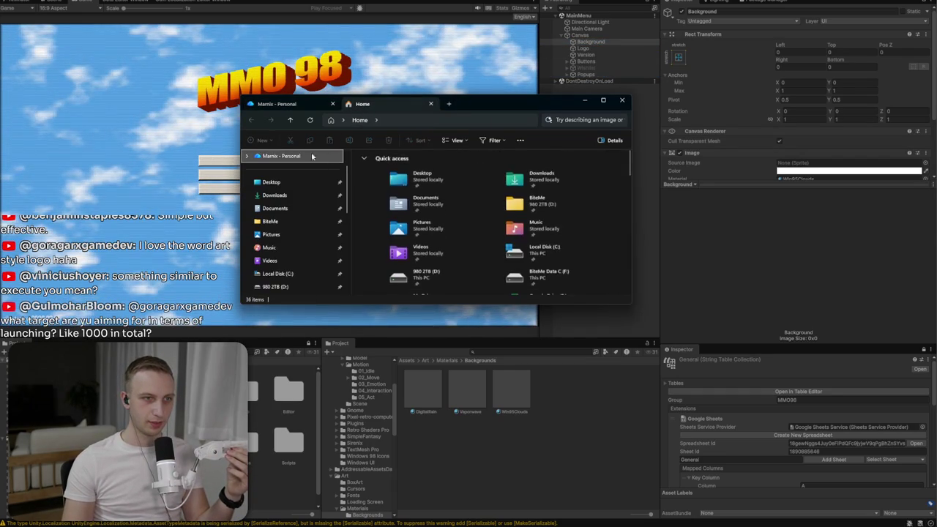
click(285, 156)
scroll(289, 220, down, 2)
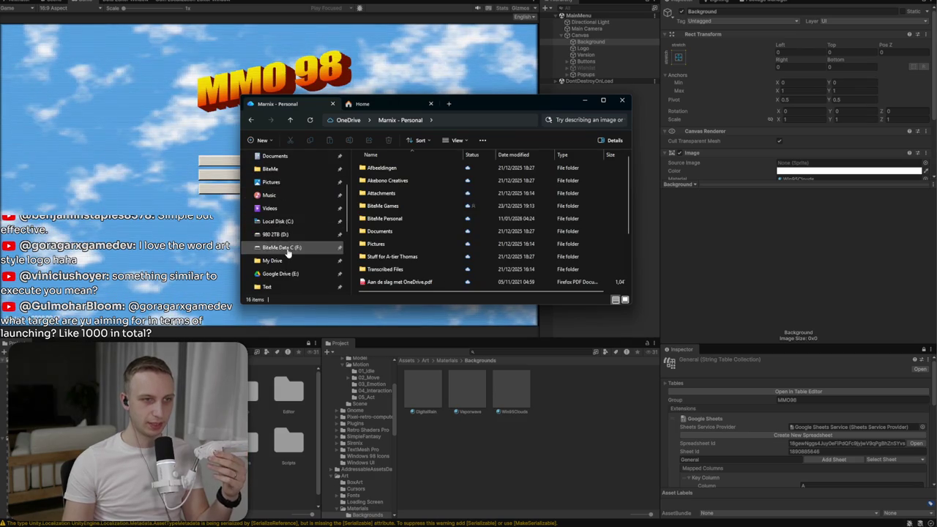
click(289, 235)
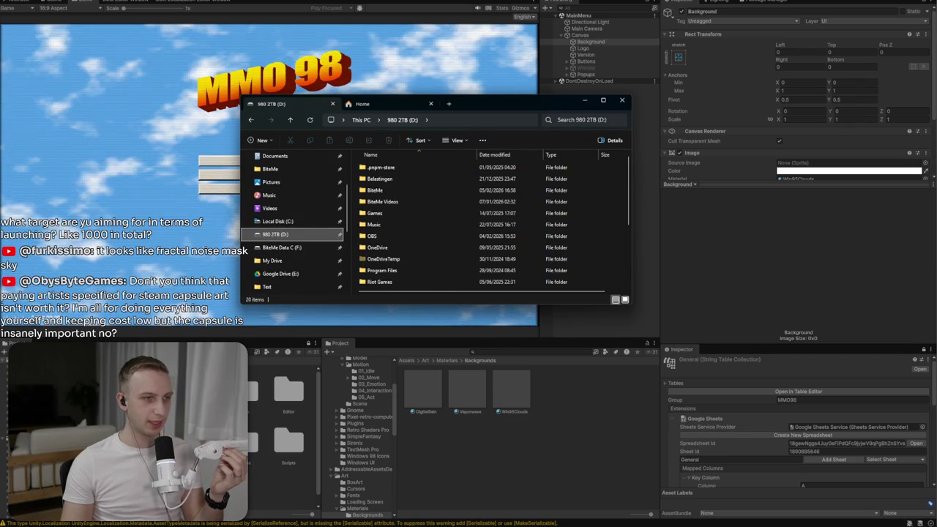
scroll(490, 220, down, 3)
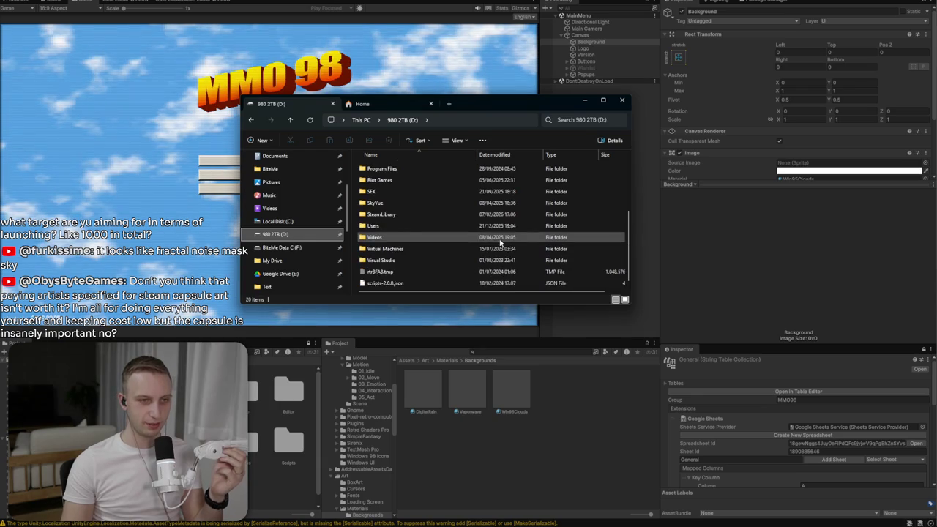
scroll(500, 241, up, 5)
- Open BiteMe > mmo-98-assets > Promo Art > Steam > store page assets and select store_page_background.psd
double_click(472, 191)
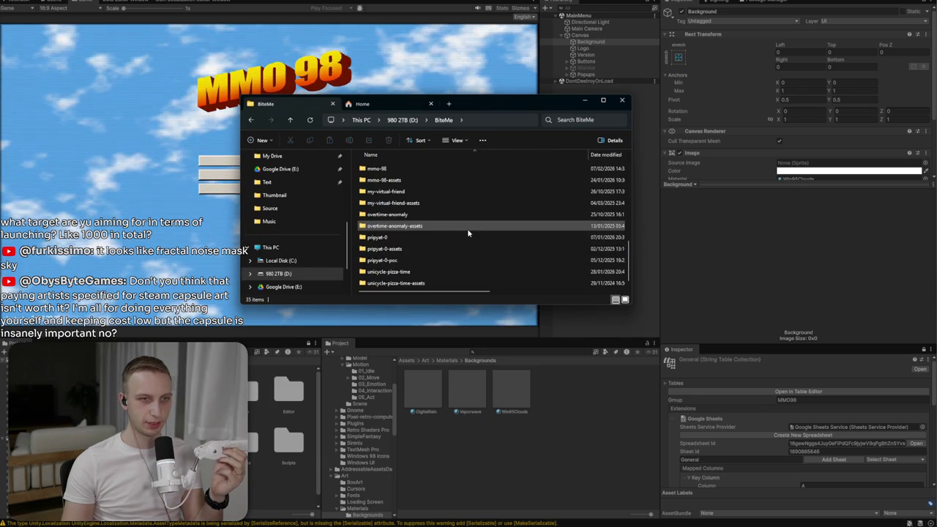
click(411, 182)
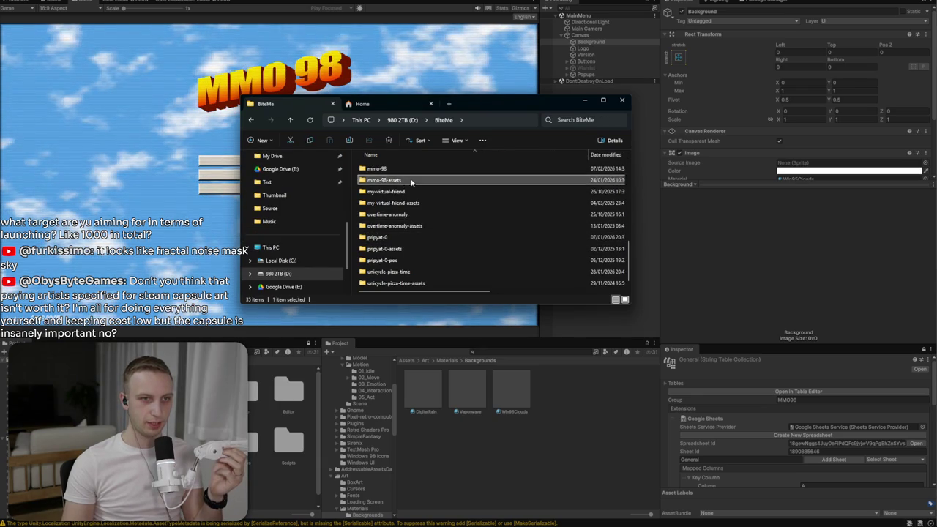
double_click(411, 181)
double_click(412, 182)
double_click(411, 191)
double_click(419, 237)
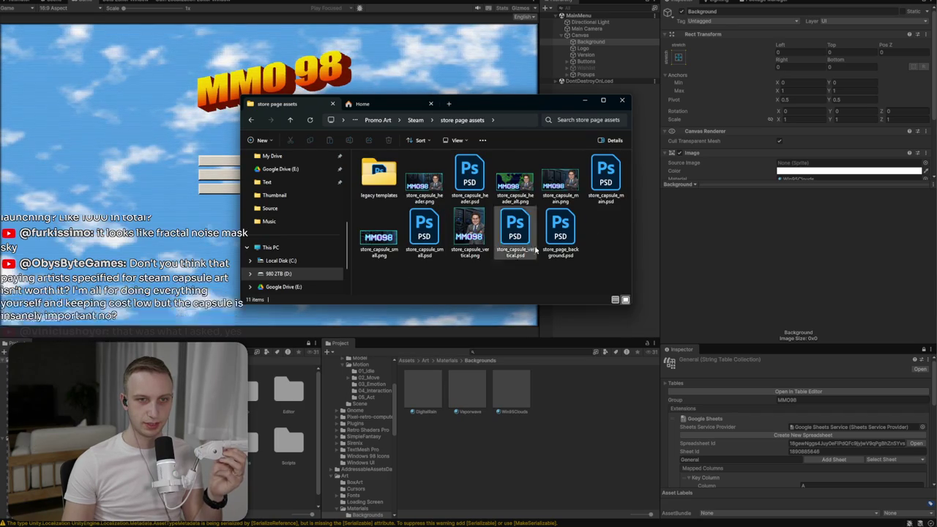
click(560, 230)
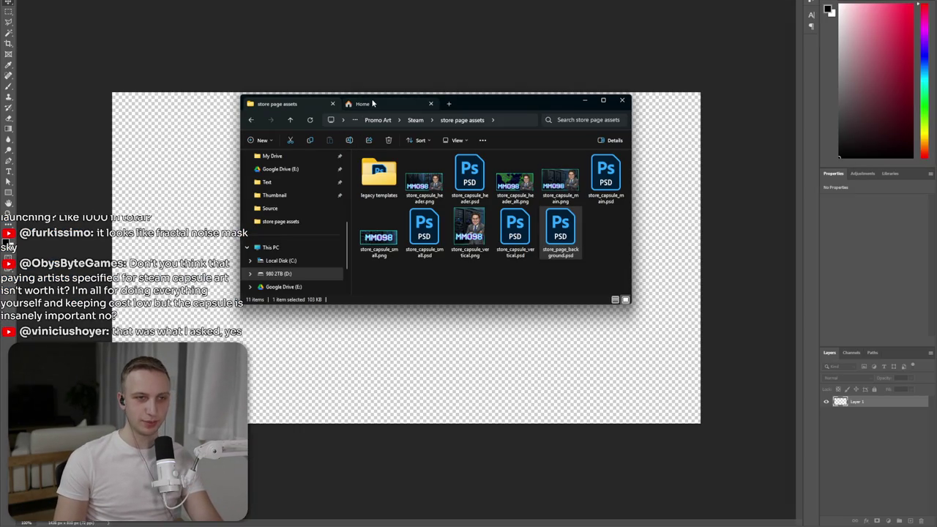
- Open Downloads > Red Potion Studios > STEAM FORMATS and move the 1232-x-706 capsule PSD into PNG
click(372, 103)
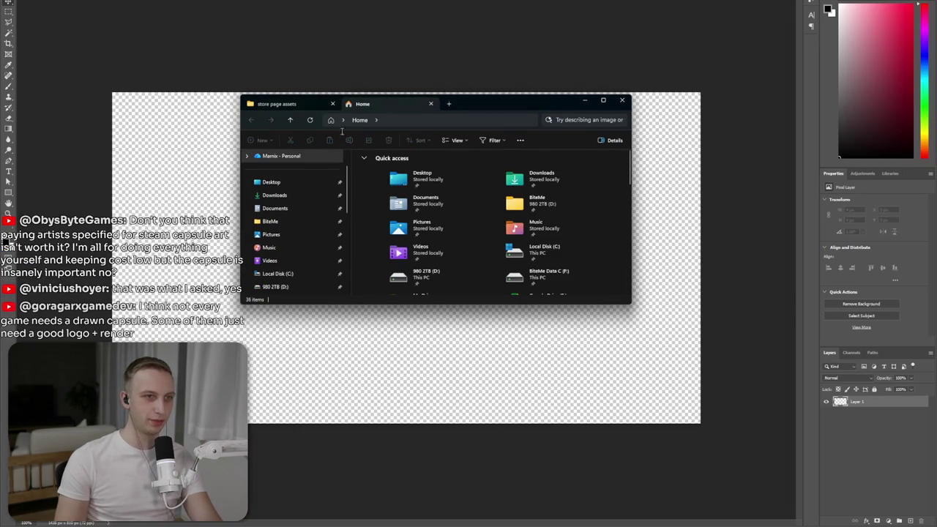
click(289, 195)
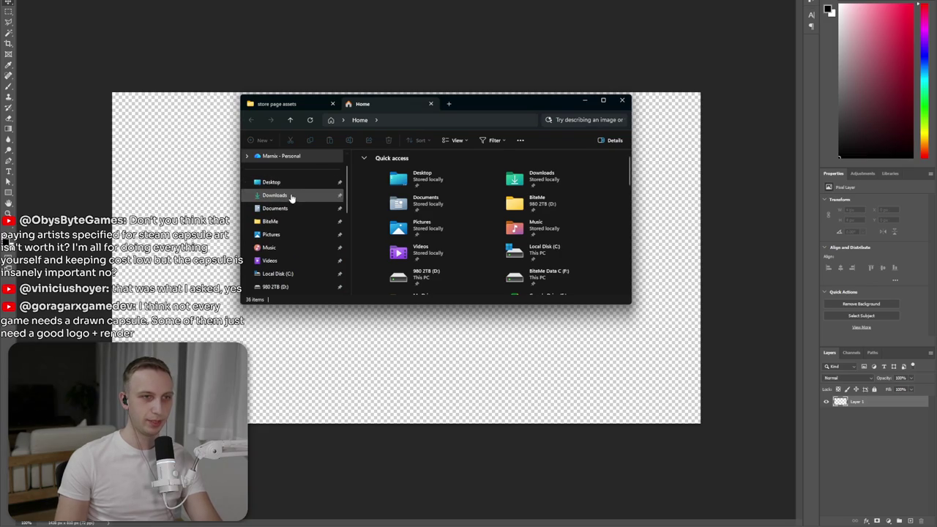
click(296, 219)
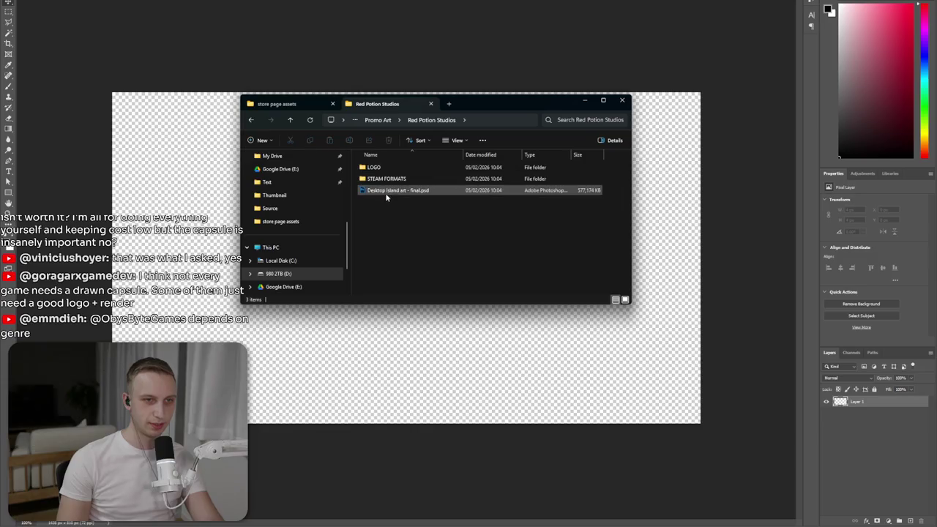
double_click(381, 178)
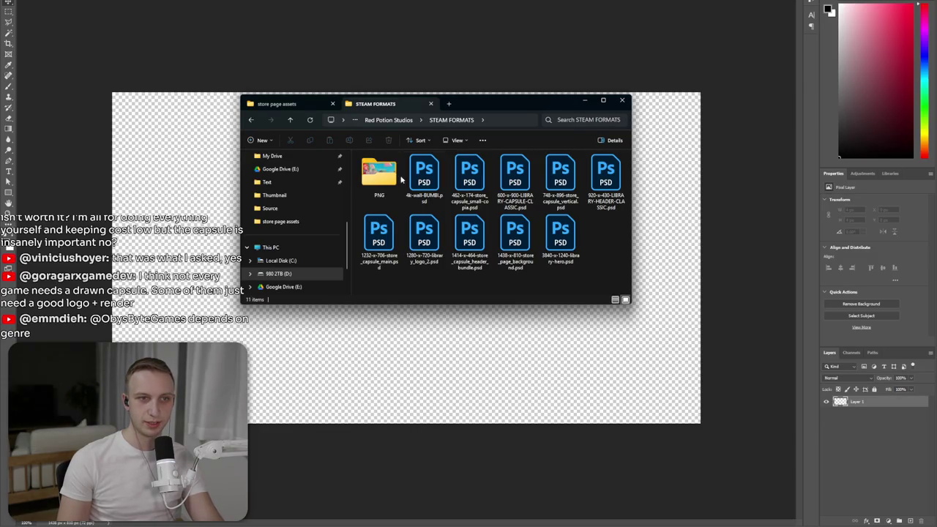
drag(366, 219, 380, 176)
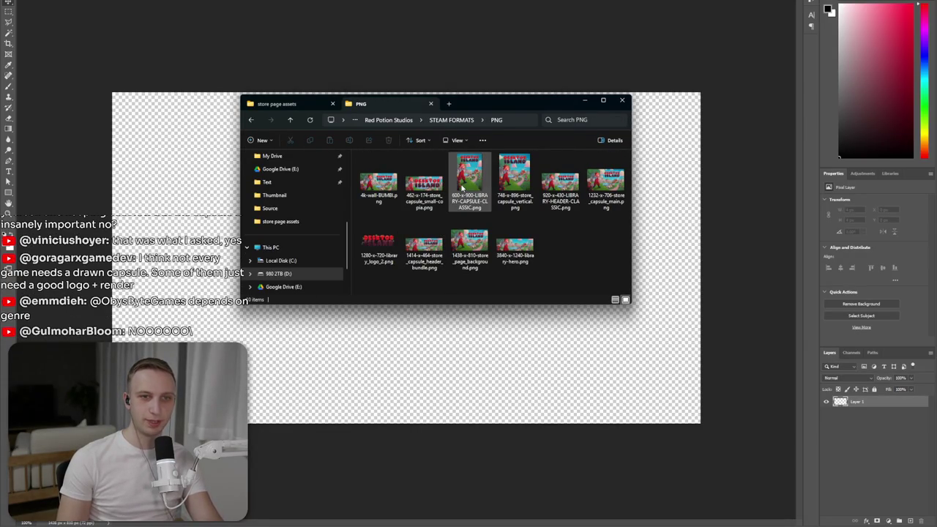
- Preview the 920x430 library header example zoomed in, then close it and minimize Explorer
click(563, 181)
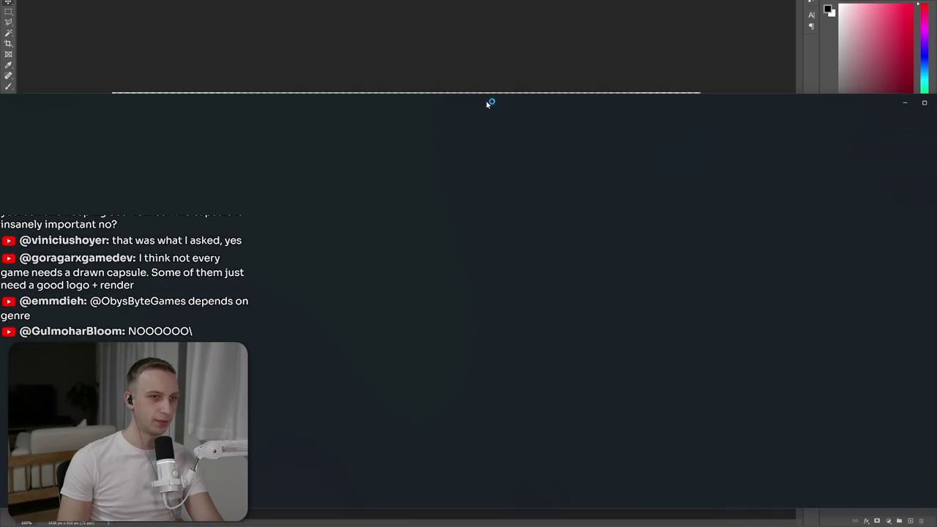
scroll(472, 259, up, 1)
scroll(471, 260, up, 2)
scroll(472, 260, down, 1)
scroll(463, 265, up, 1)
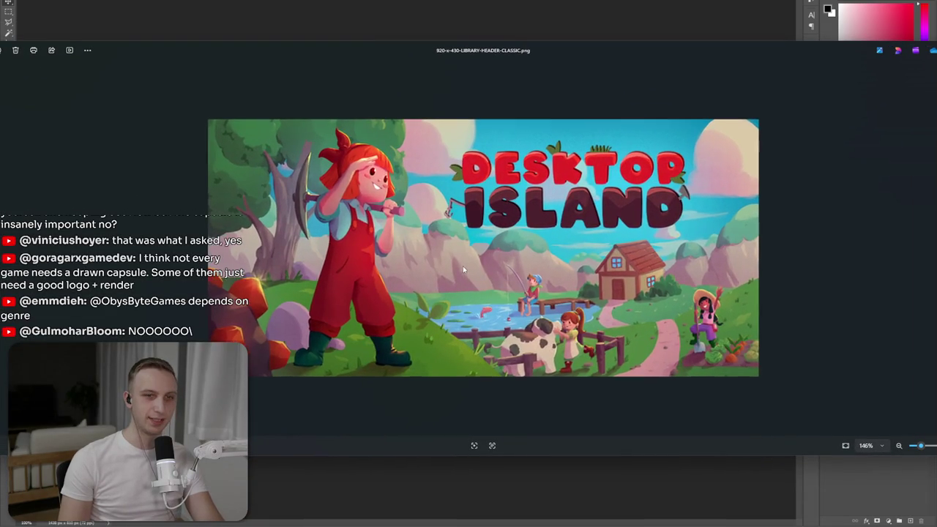
mouse_move(382, 49)
mouse_down()
mouse_move(446, 52)
mouse_move(285, 62)
mouse_up()
key(Escape)
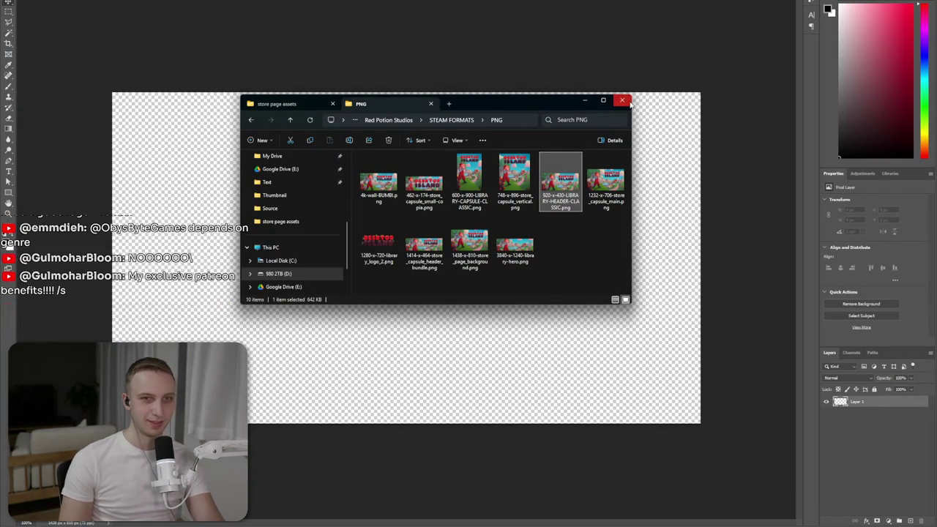
click(584, 100)
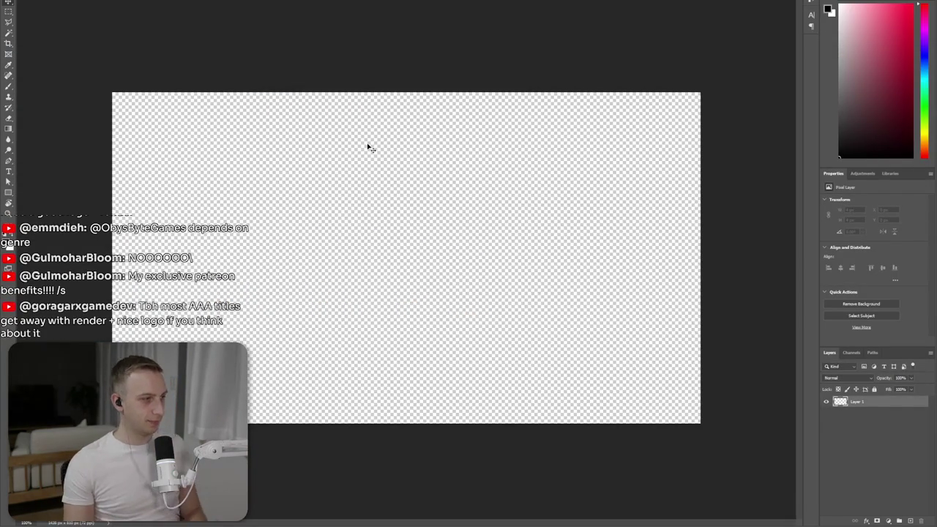
- Place the cloudy sky image on the current canvas and cancel a trial move
drag(368, 145, 367, 146)
key(Return)
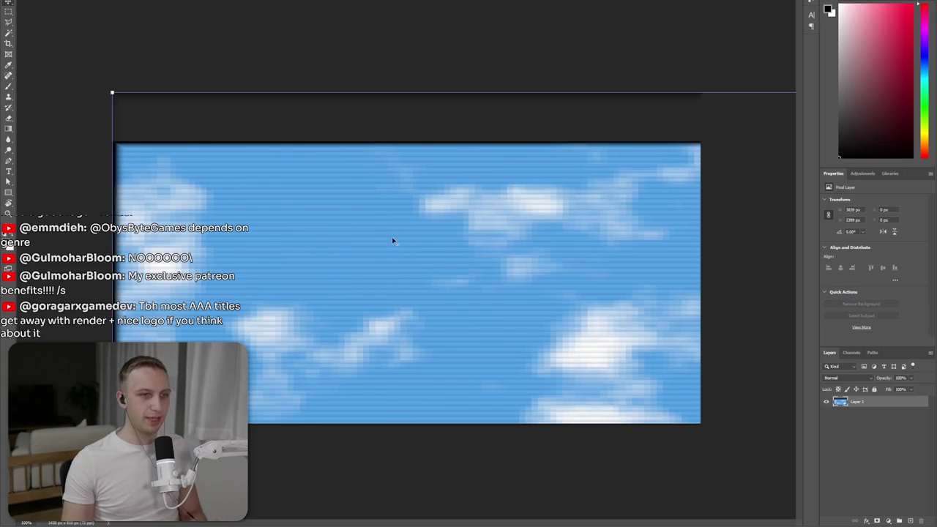
scroll(391, 240, down, 3)
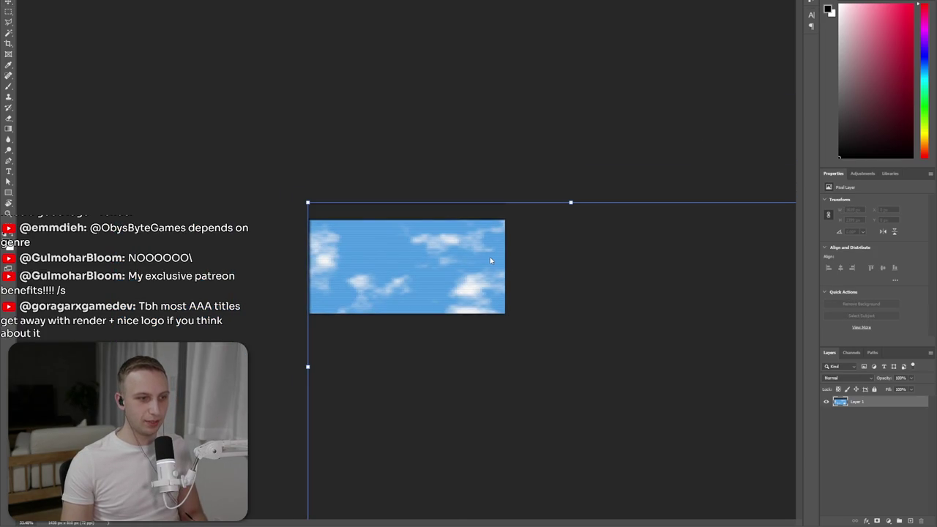
drag(461, 269, 512, 251)
key(Escape)
- Create a new 2560 x 1440 document
key(alt+f)
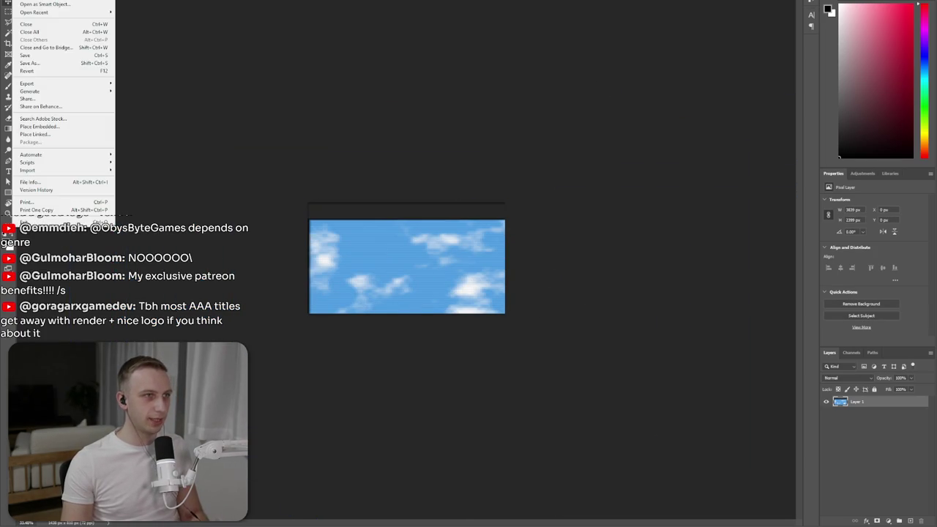
key(ctrl+n)
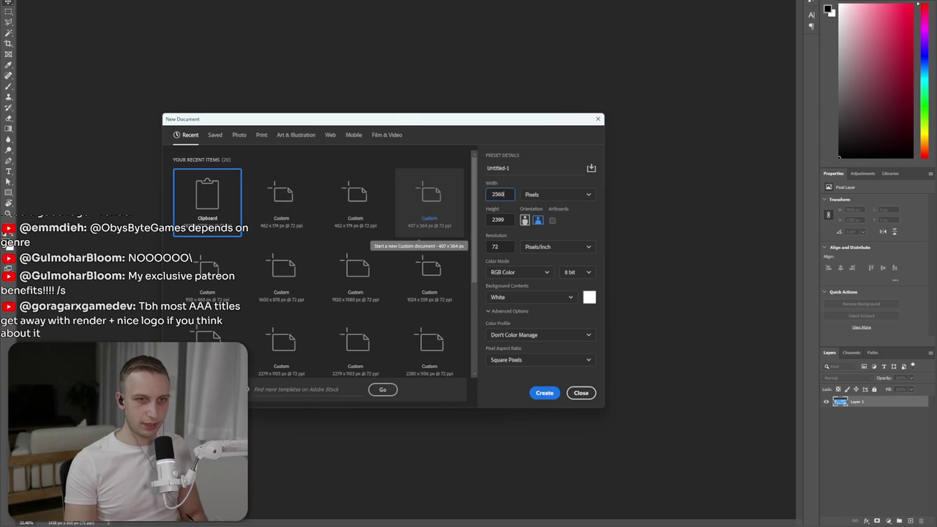
text(2560)
key(Tab)
key(Tab)
text(1440)
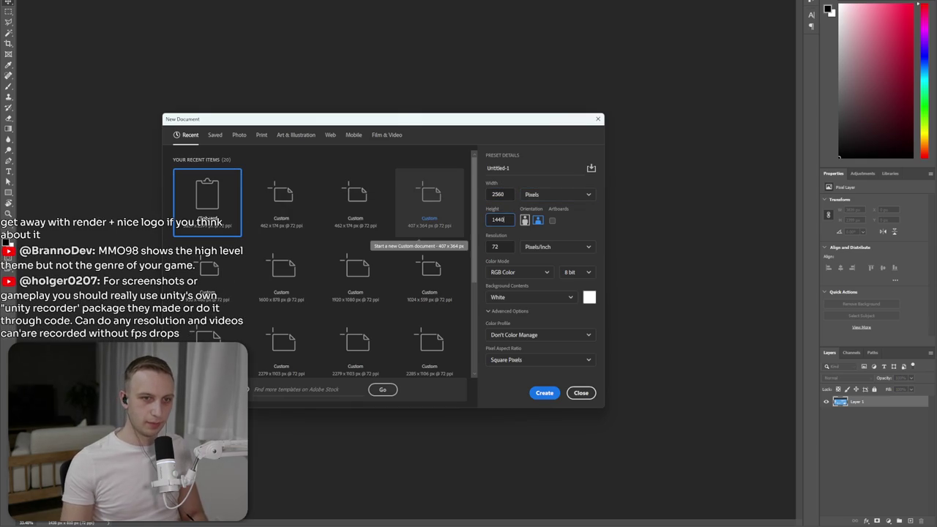
click(544, 394)
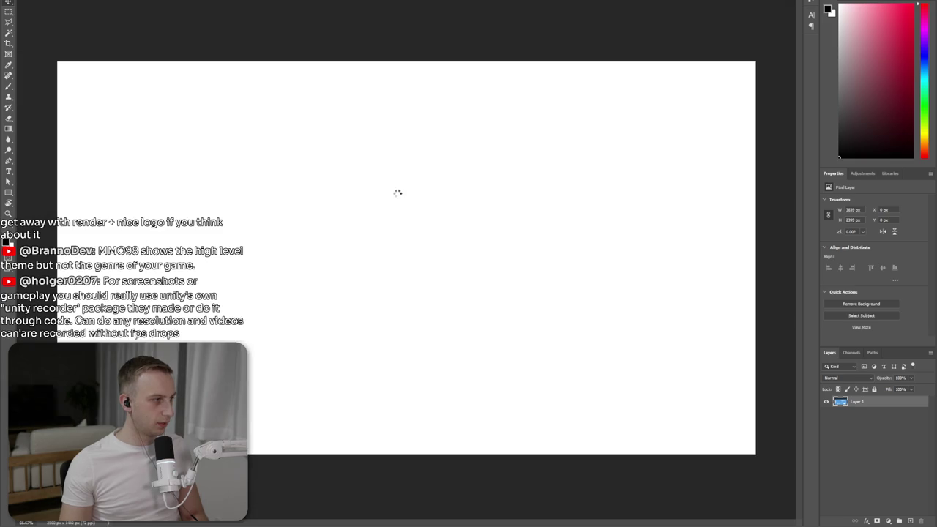
- Paste the sky into the new document and scale it to span the 2560 px width
key(ctrl+v)
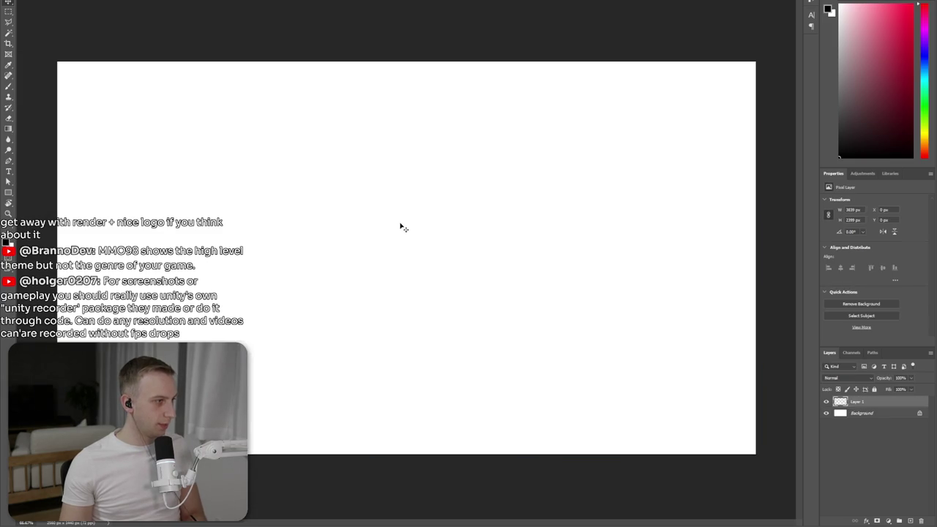
scroll(410, 265, down, 3)
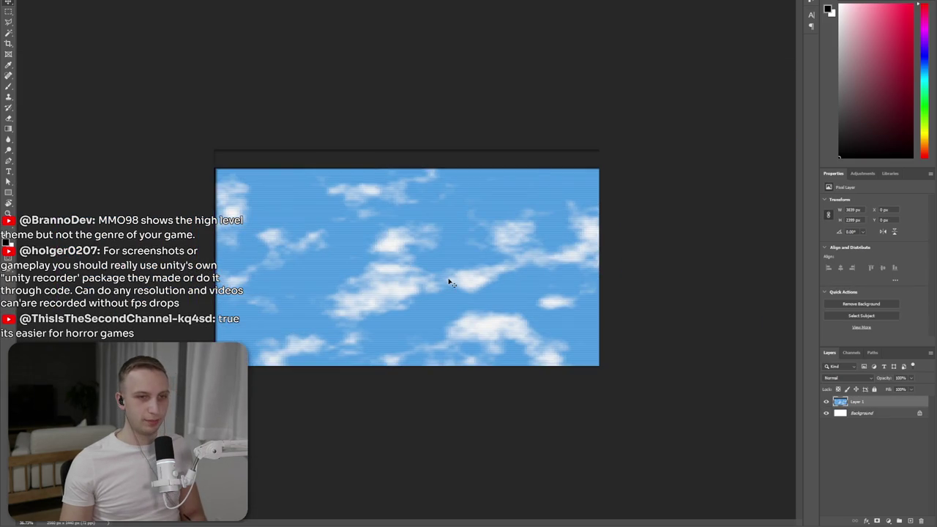
key(ctrl+t)
key(ctrl+minus)
key(ctrl+minus)
drag(587, 292, 479, 269)
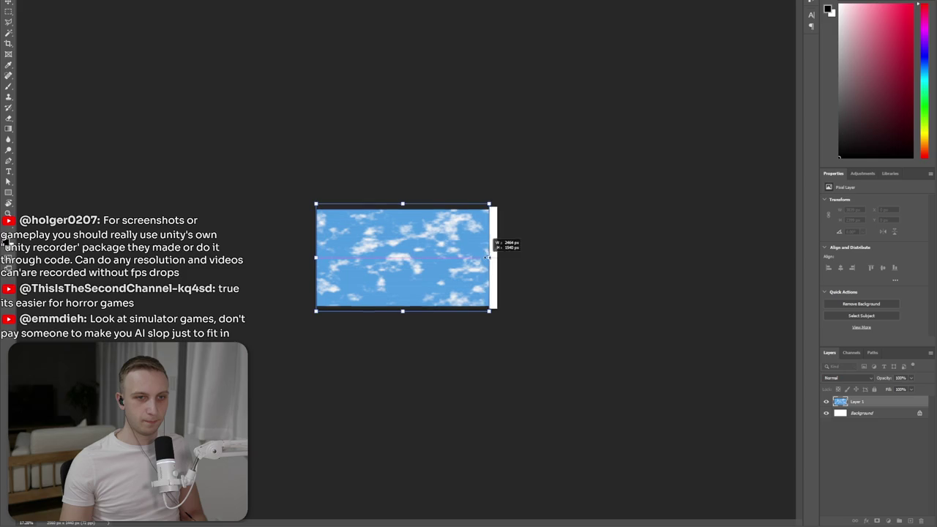
key(ctrl+plus)
key(ctrl+plus)
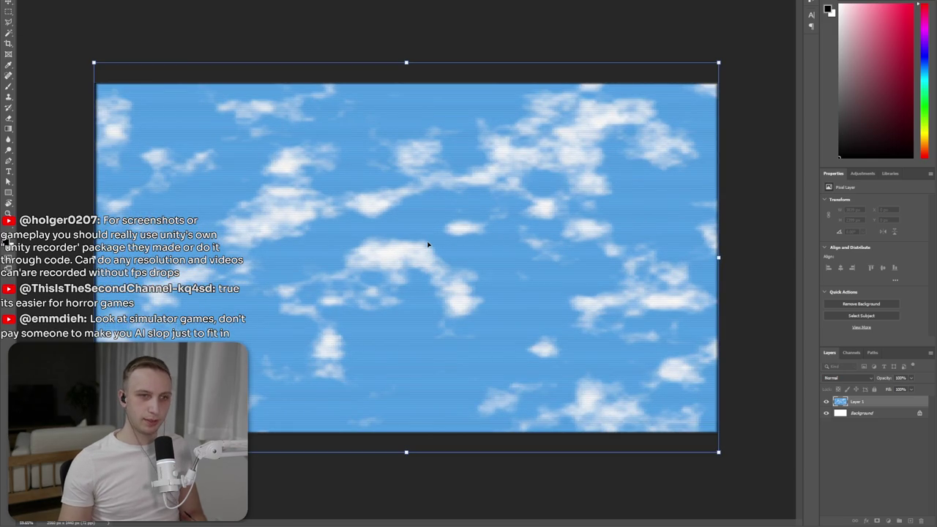
key(Return)
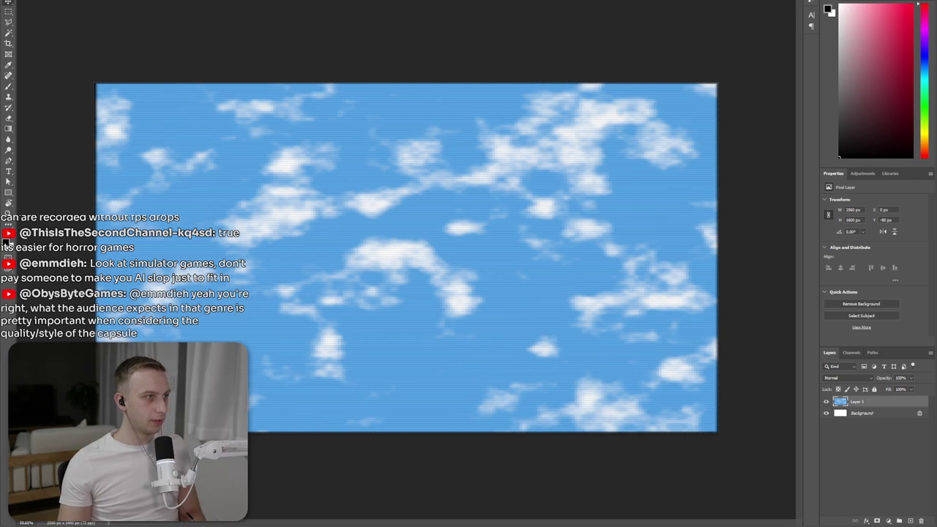
key(alt+f)
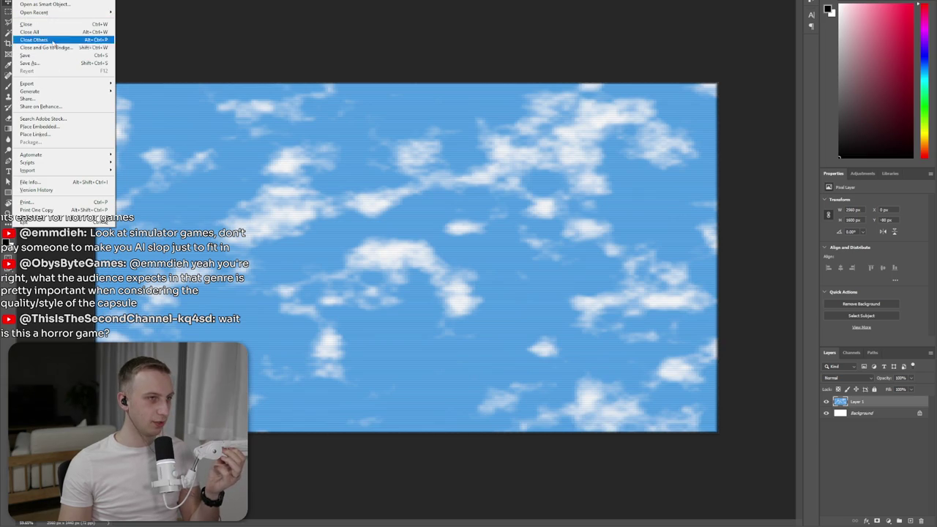
- Quick Export the sky as a PNG named 'clouds' into D: > BiteMe > mmo-98-assets > Promo Art
mouse_move(27, 84)
click(136, 84)
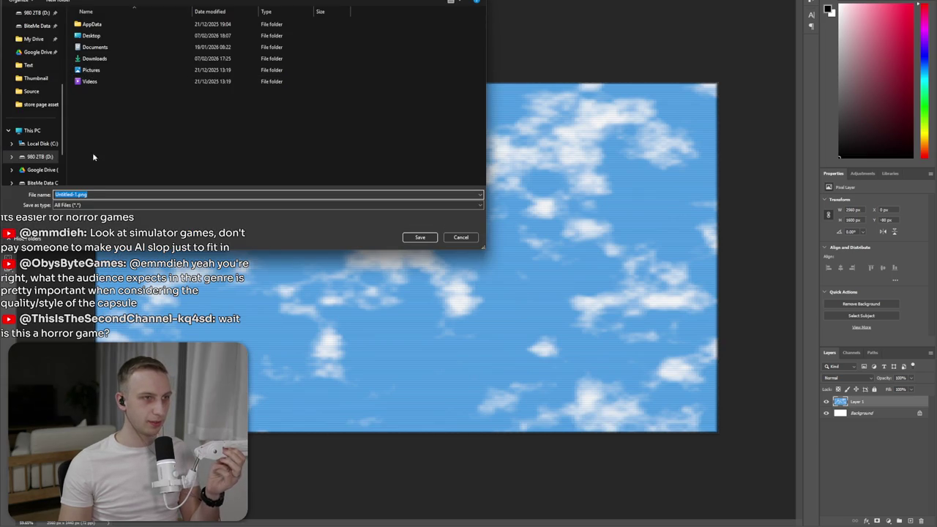
key(super+e)
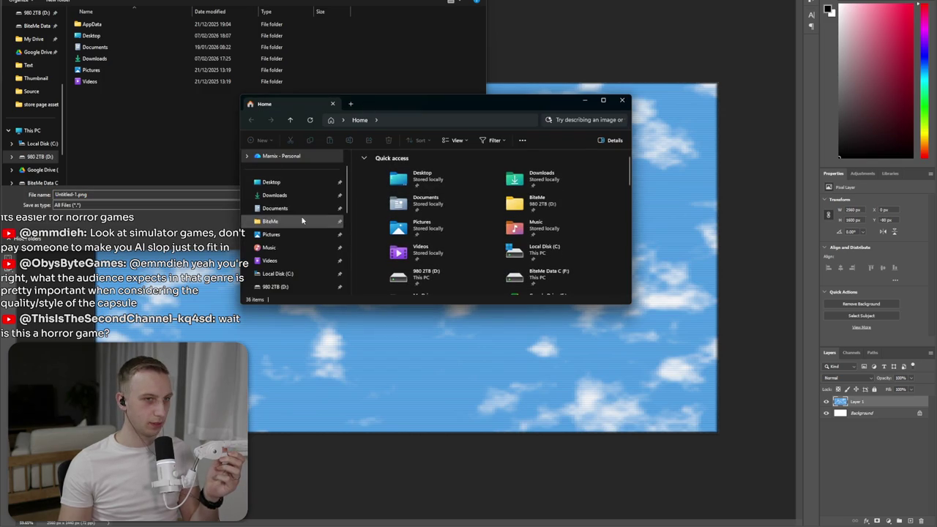
click(282, 286)
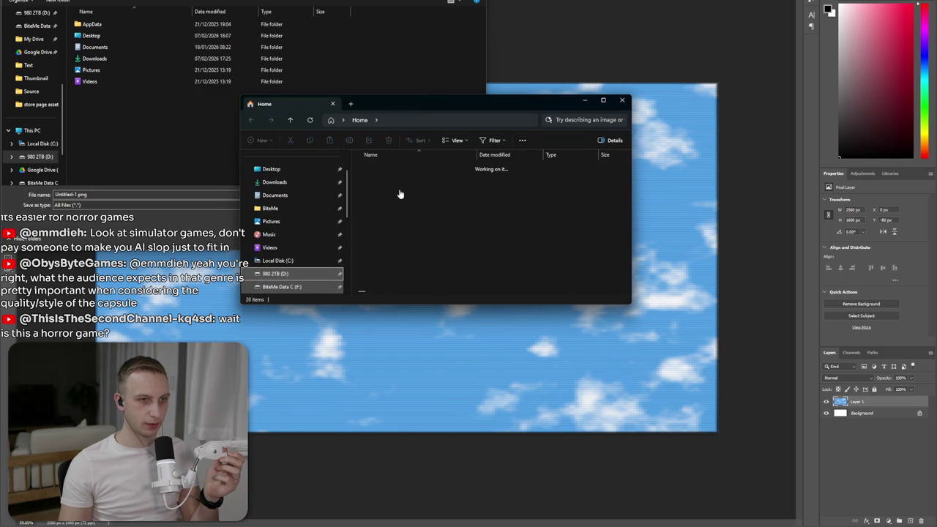
double_click(402, 190)
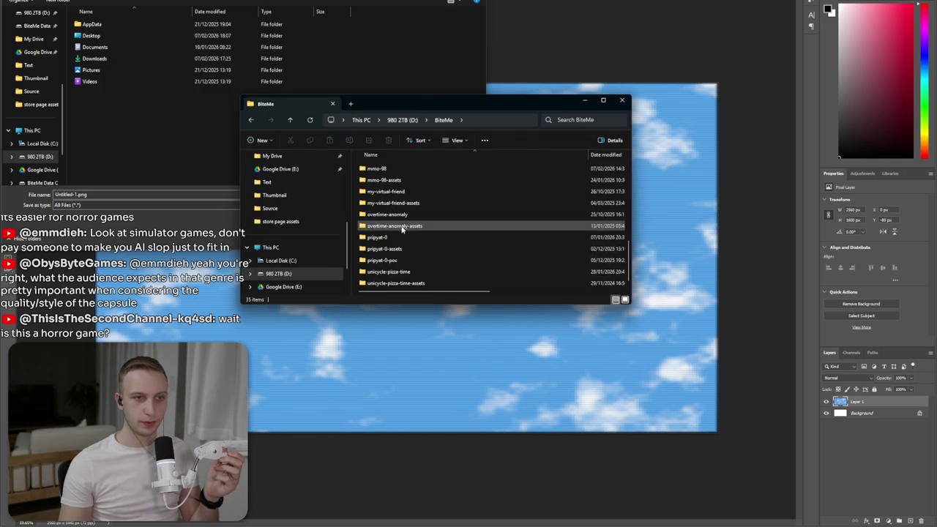
double_click(419, 181)
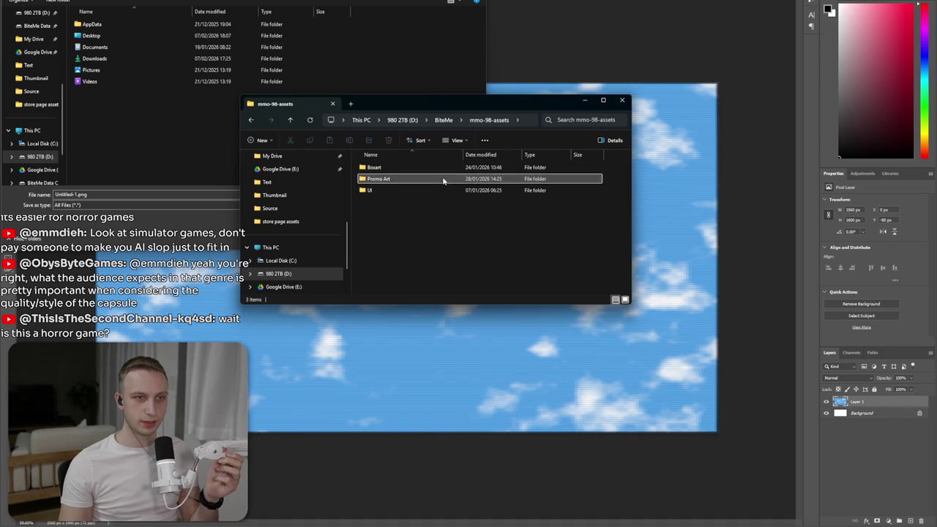
click(525, 123)
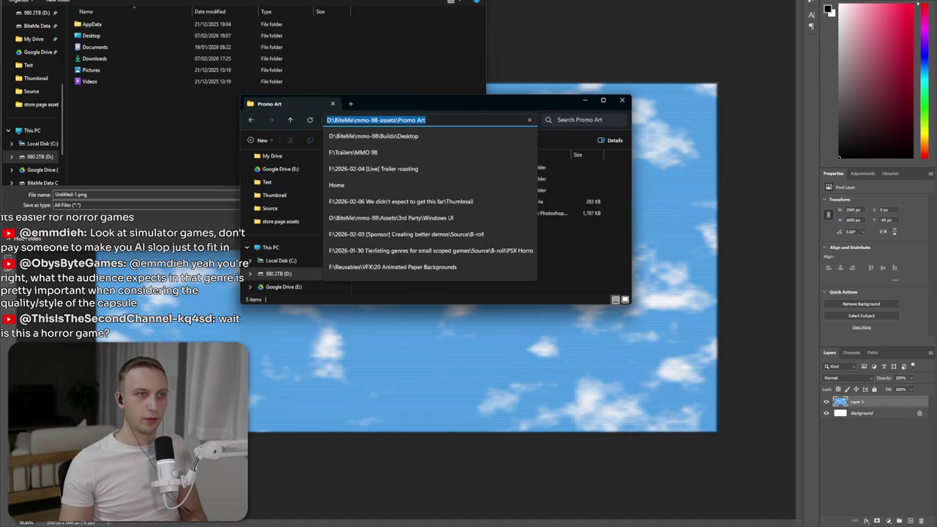
key(alt+F4)
text(clouds)
key(Return)
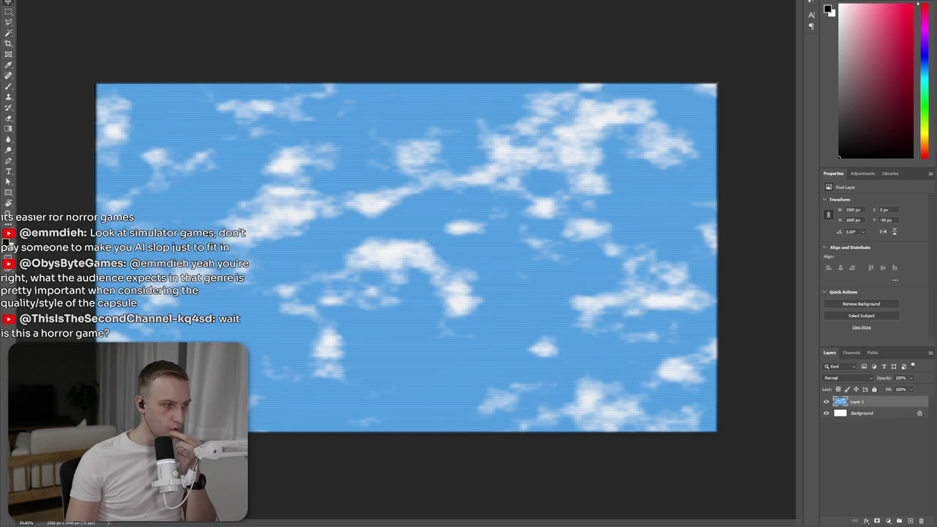
- Open store_capsule_header.psd from the Steam store page assets folder
key(alt+Tab)
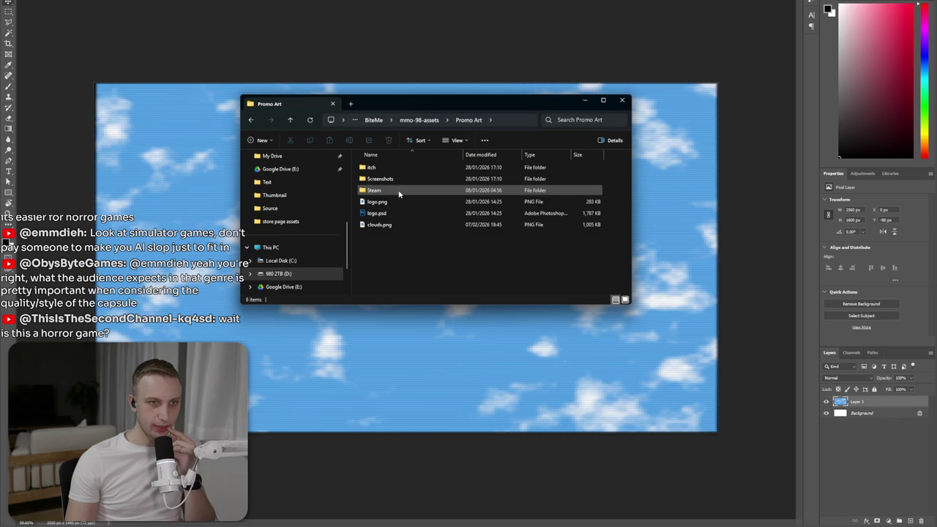
double_click(396, 190)
double_click(404, 236)
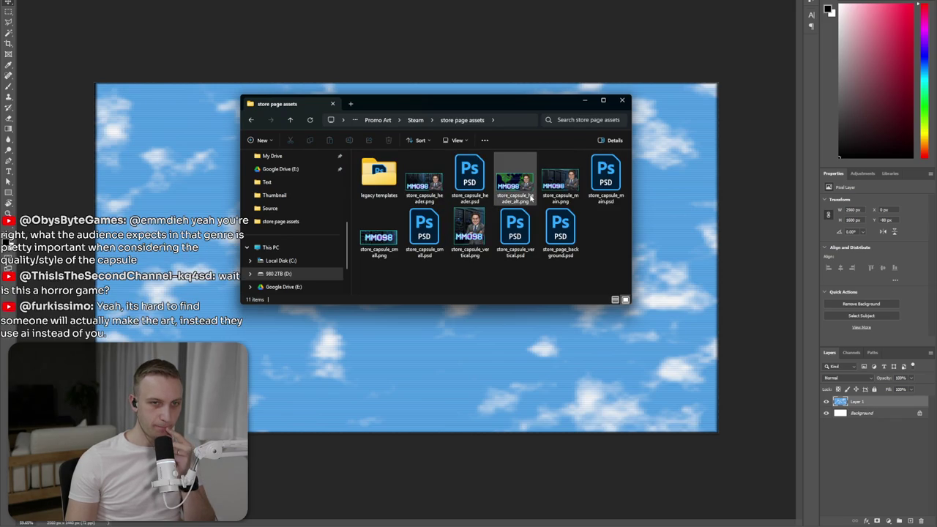
double_click(469, 176)
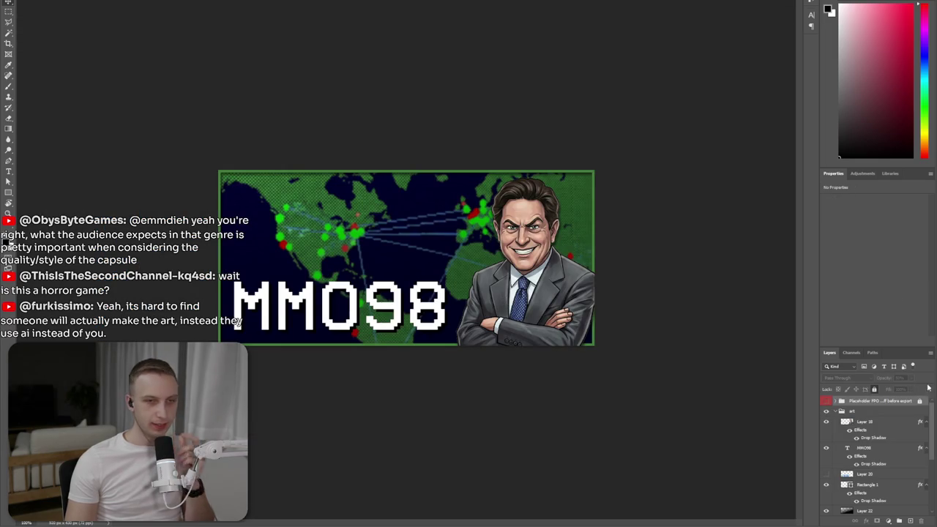
- Hide the art group and create a new empty layer group
click(826, 412)
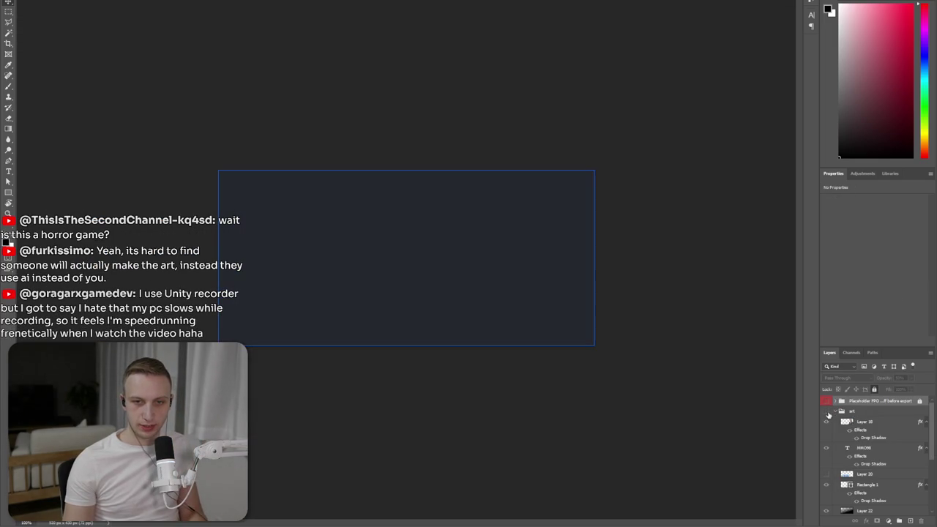
click(826, 413)
click(848, 414)
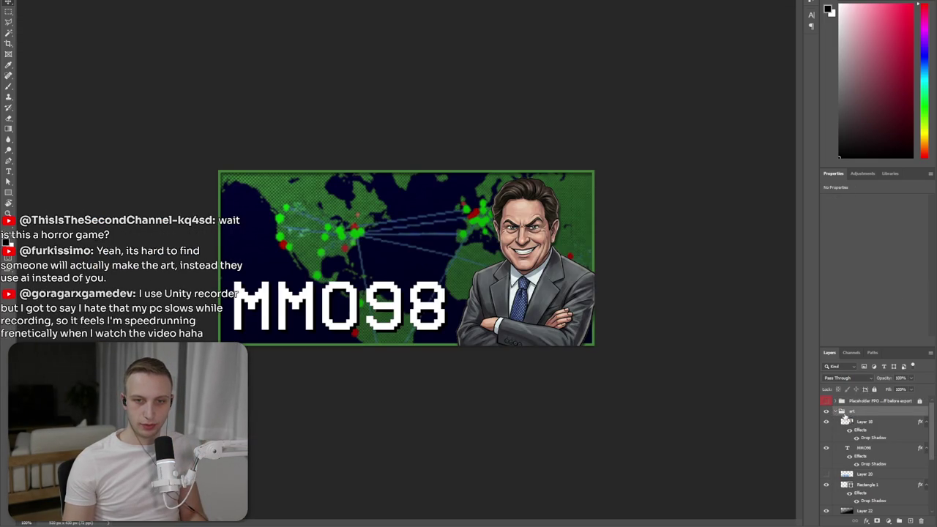
click(827, 413)
click(899, 520)
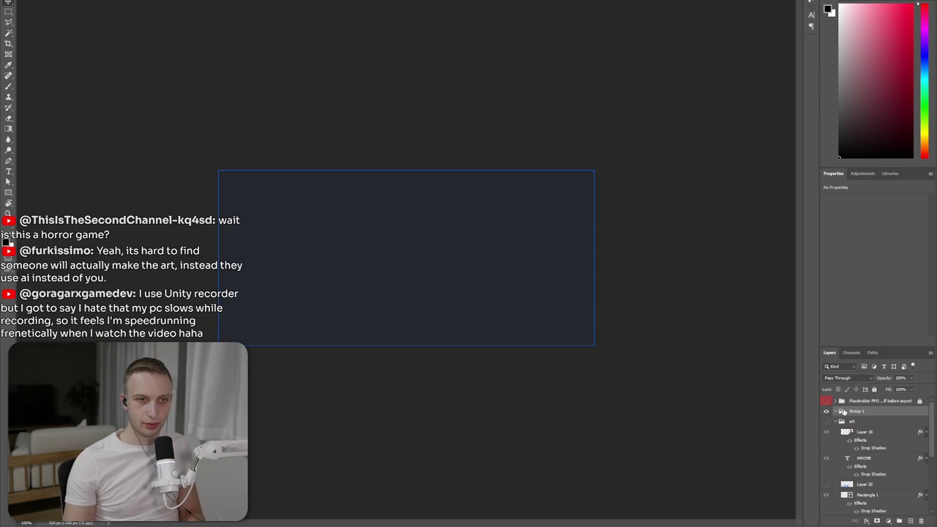
- In a new Explorer tab, drag clouds.png from Promo Art onto the capsule canvas
key(alt+Tab)
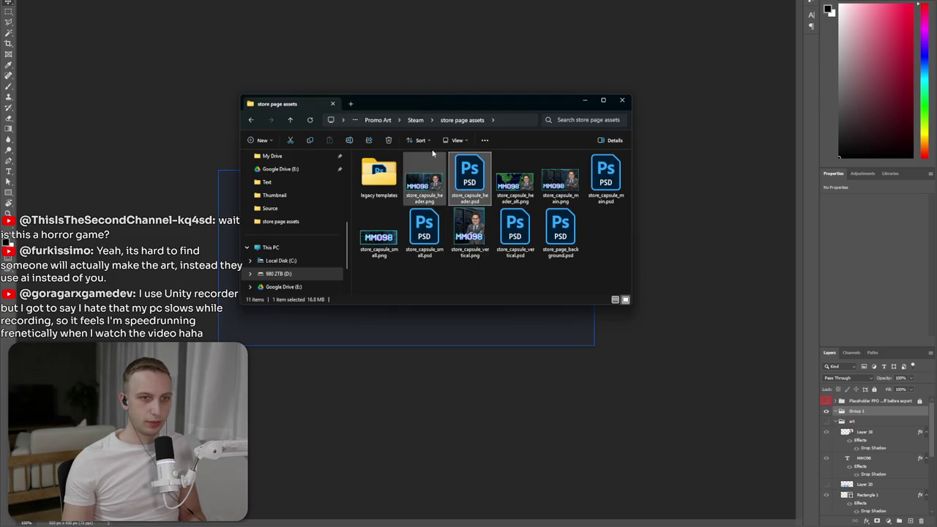
click(351, 104)
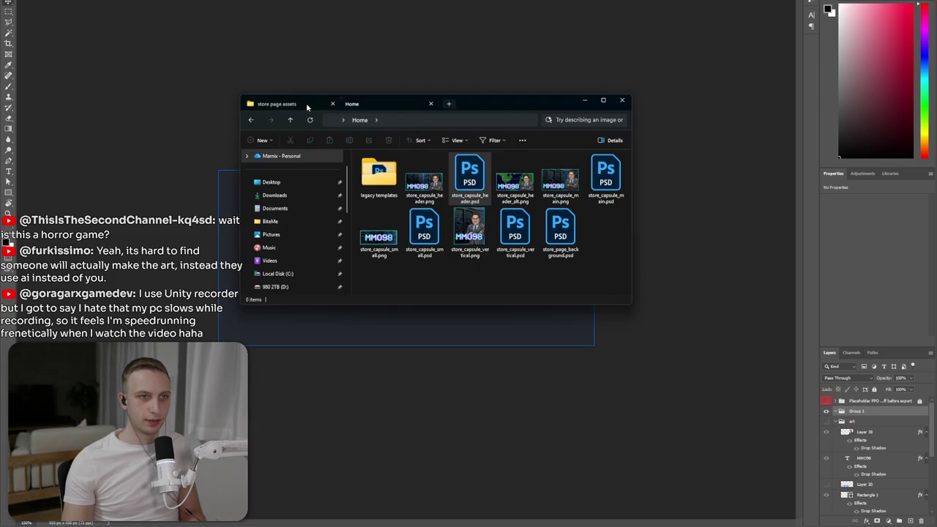
click(530, 120)
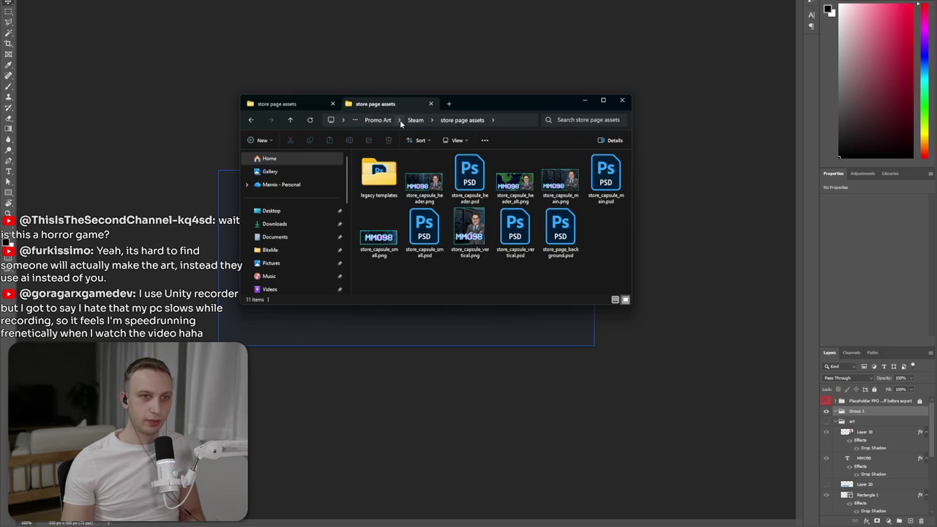
click(384, 121)
click(378, 203)
drag(378, 203, 388, 318)
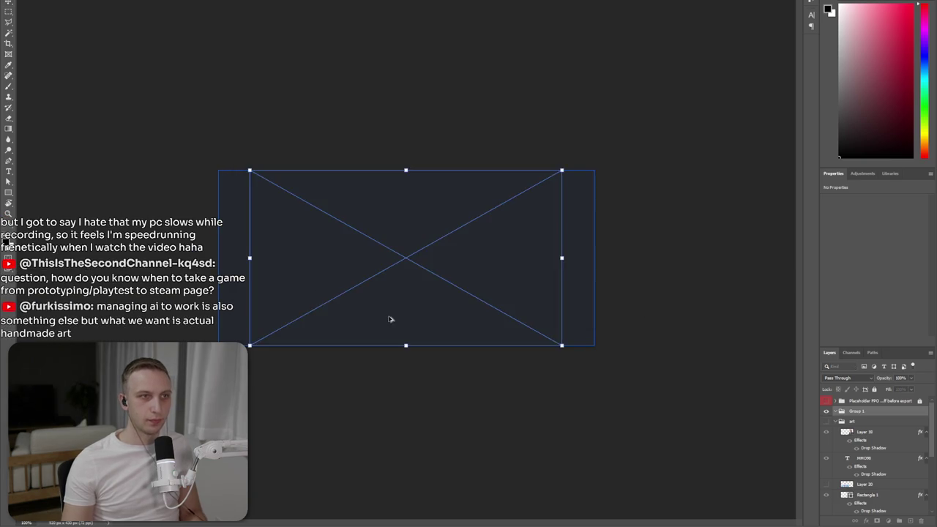
- Stretch the placed clouds image over the whole canvas, commit it, and zoom in
mouse_move(495, 255)
mouse_down()
mouse_move(673, 247)
mouse_move(554, 320)
mouse_move(484, 326)
mouse_up()
key(Return)
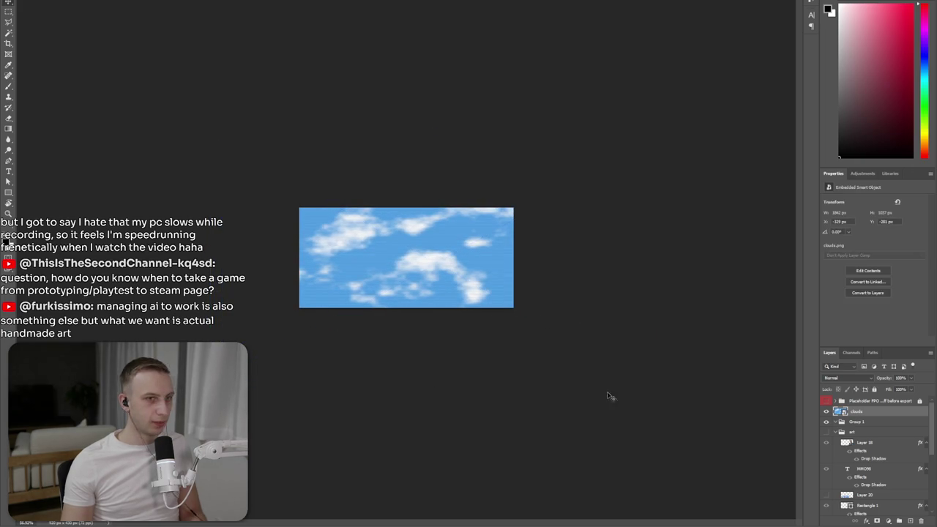
key(ctrl+plus)
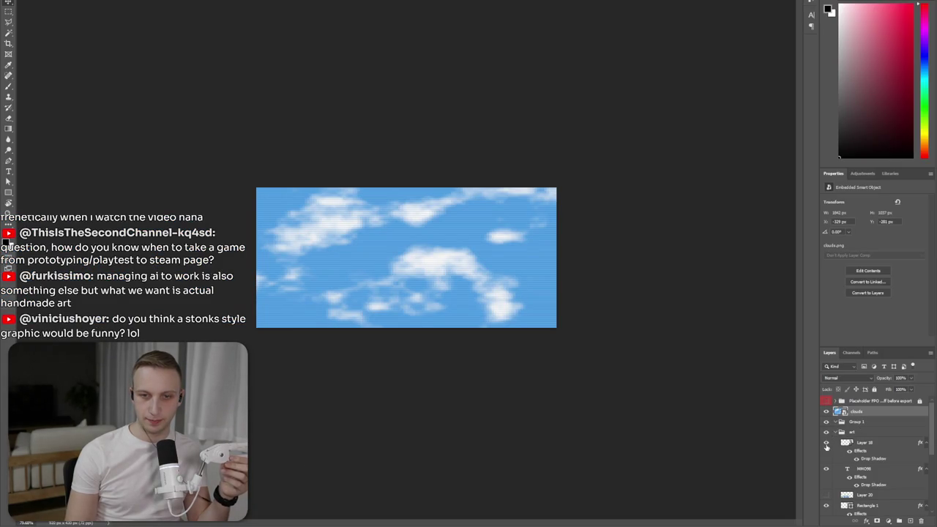
click(867, 442)
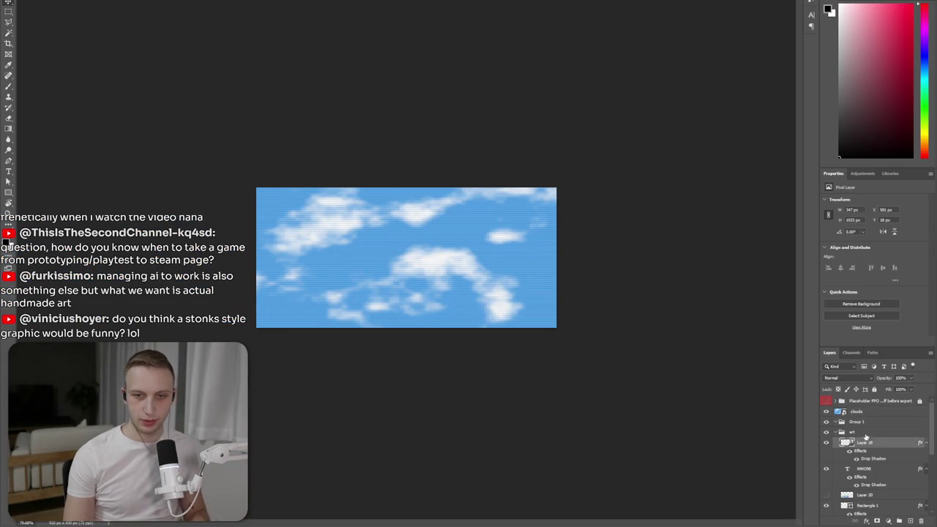
- Duplicate the businessman layer above clouds and move and scale it at the capsule's right
key(ctrl+v)
drag(860, 458, 858, 407)
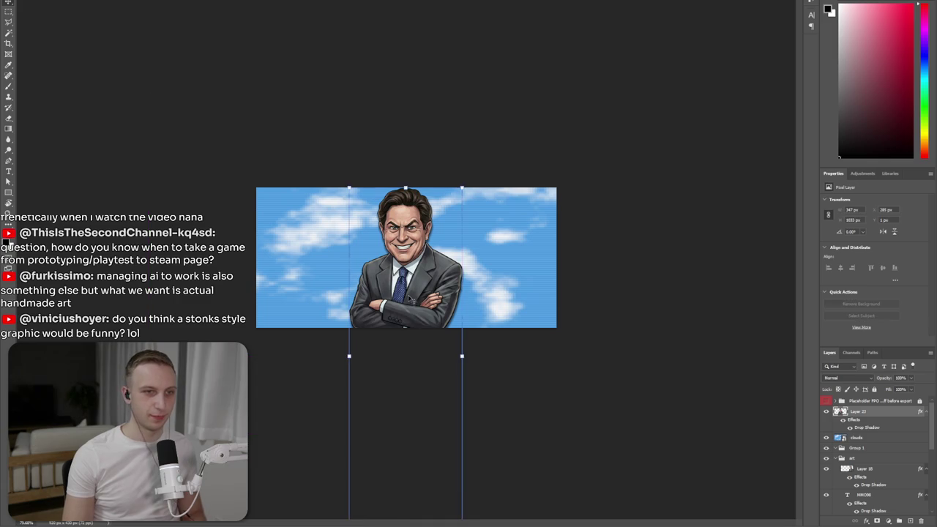
drag(413, 301, 476, 300)
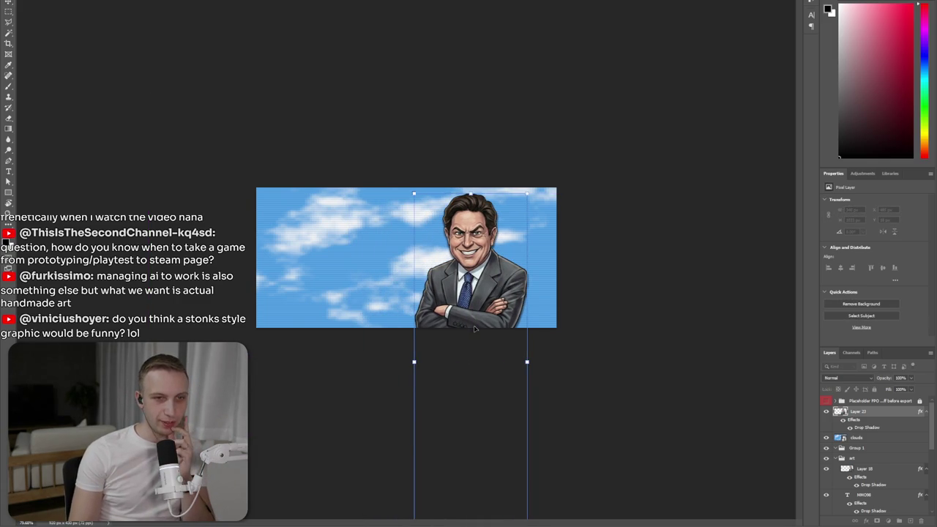
drag(474, 329, 503, 321)
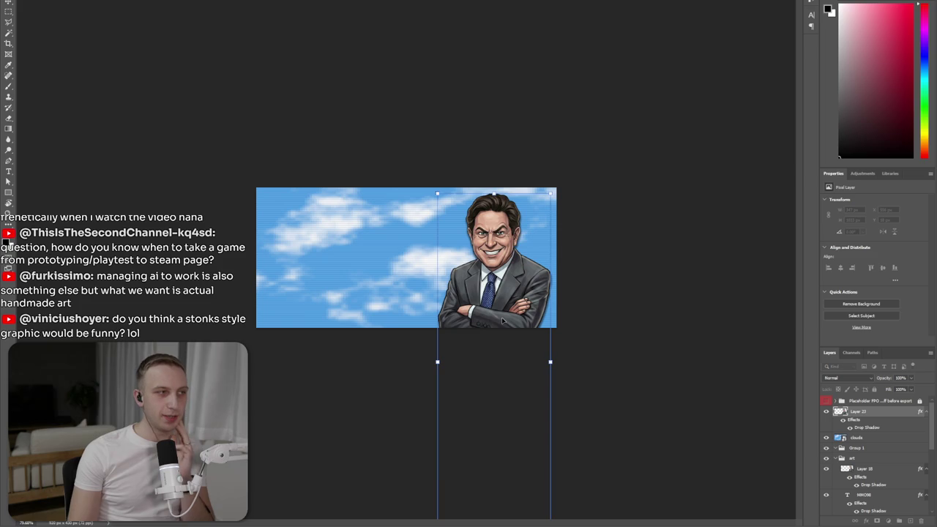
drag(496, 322, 481, 322)
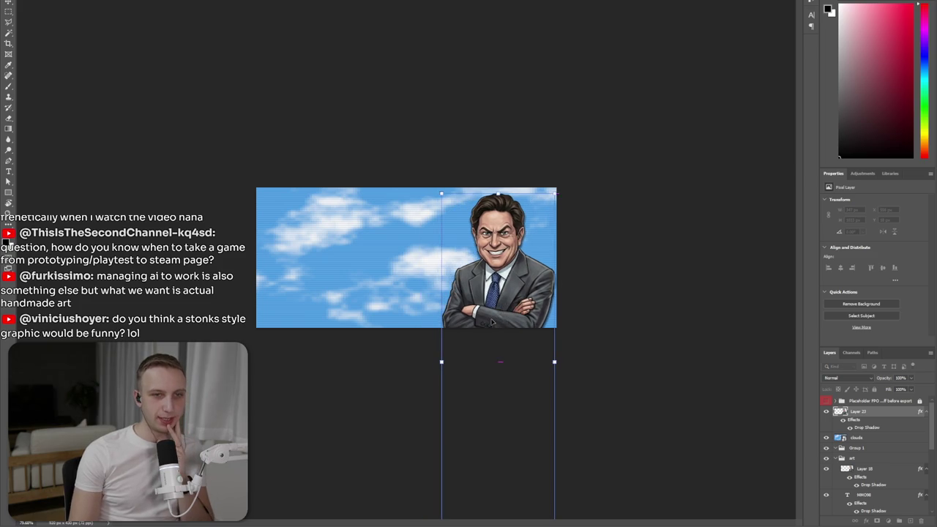
mouse_move(496, 197)
mouse_down()
mouse_move(498, 303)
mouse_move(511, 307)
mouse_up()
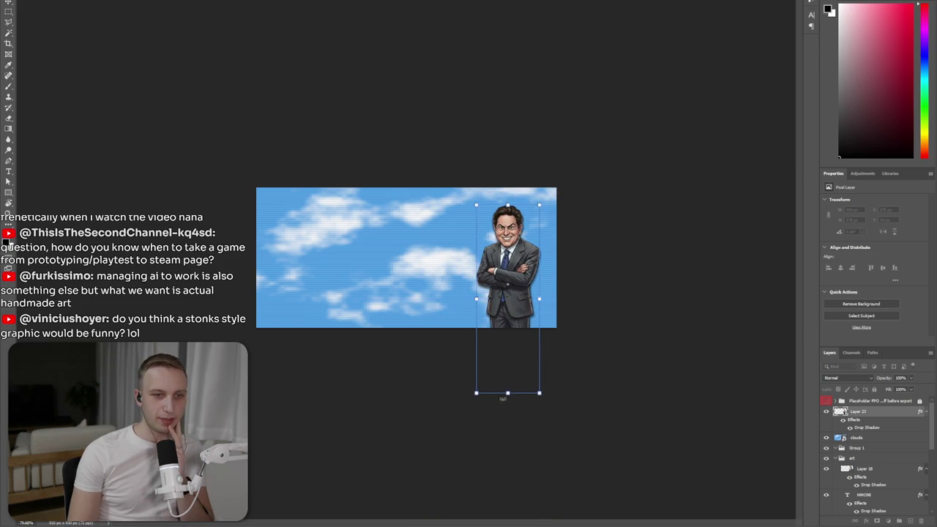
mouse_move(506, 394)
mouse_down()
mouse_move(513, 358)
mouse_move(517, 364)
mouse_up()
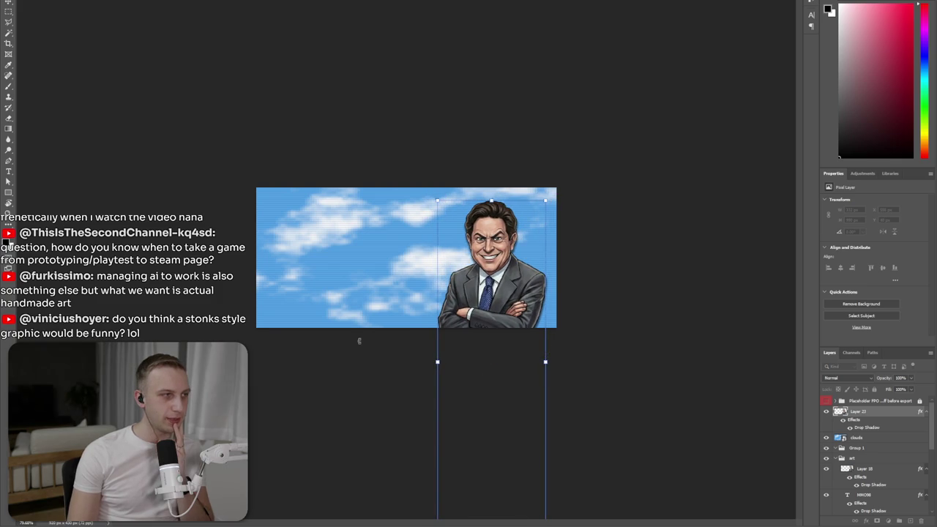
key(Return)
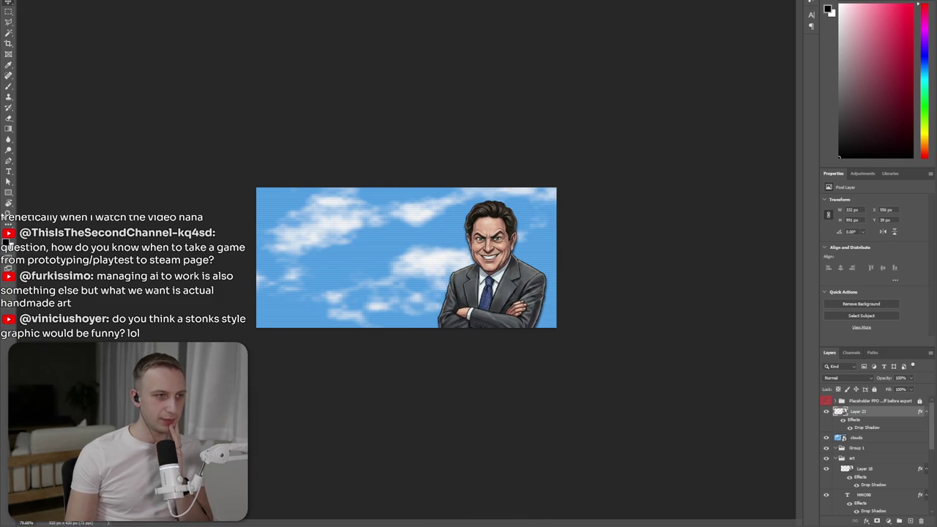
drag(269, 263, 440, 310)
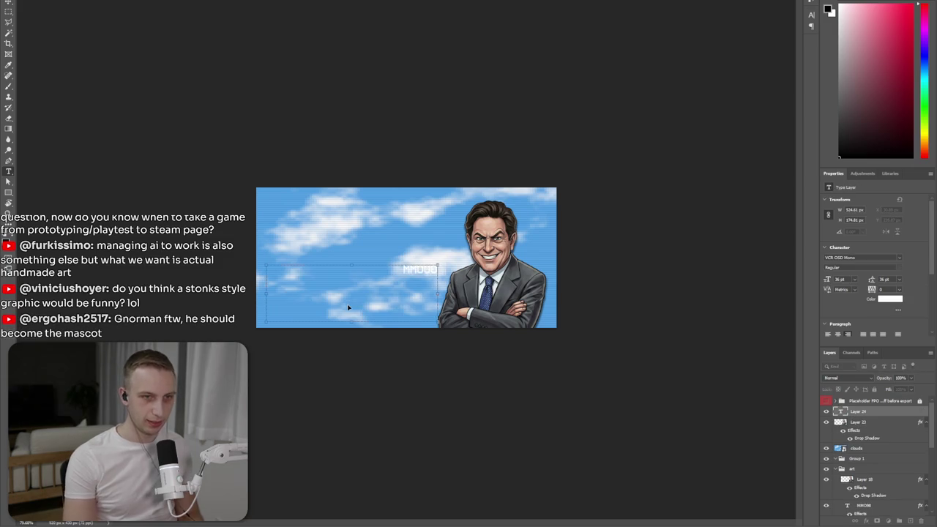
- Fit the MMO98 text box and scale the title to about 506x180 px (160.38 pt)
key(ctrl+a)
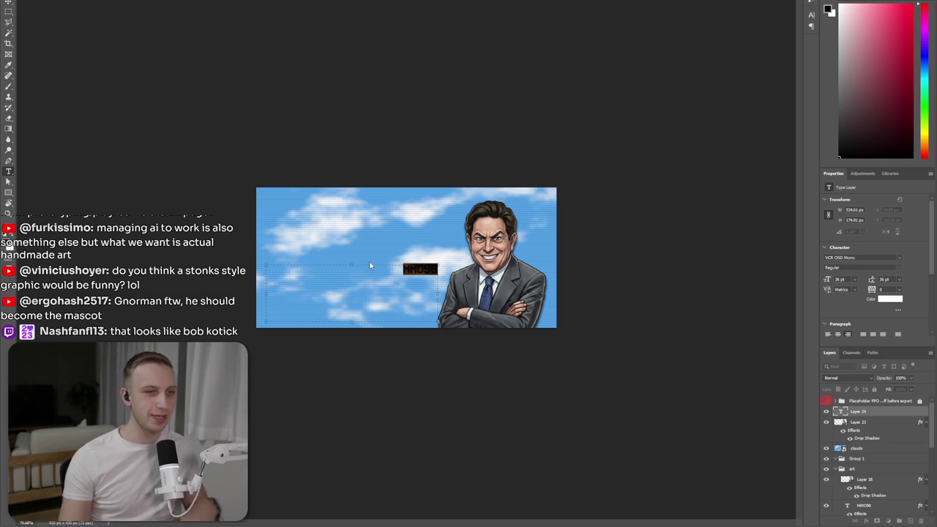
click(425, 272)
drag(265, 320, 399, 275)
click(637, 286)
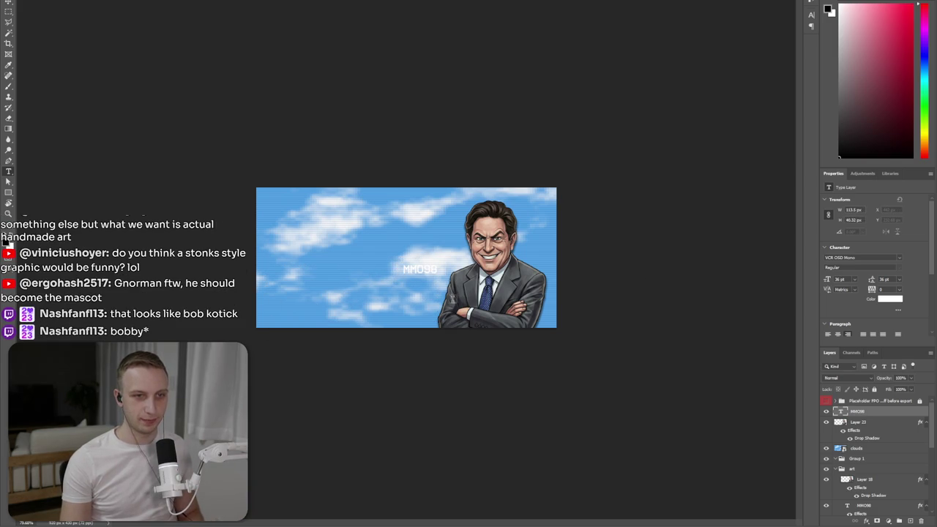
key(ctrl+t)
mouse_move(419, 276)
mouse_down()
mouse_move(423, 320)
mouse_move(329, 308)
mouse_move(373, 311)
mouse_up()
key(Return)
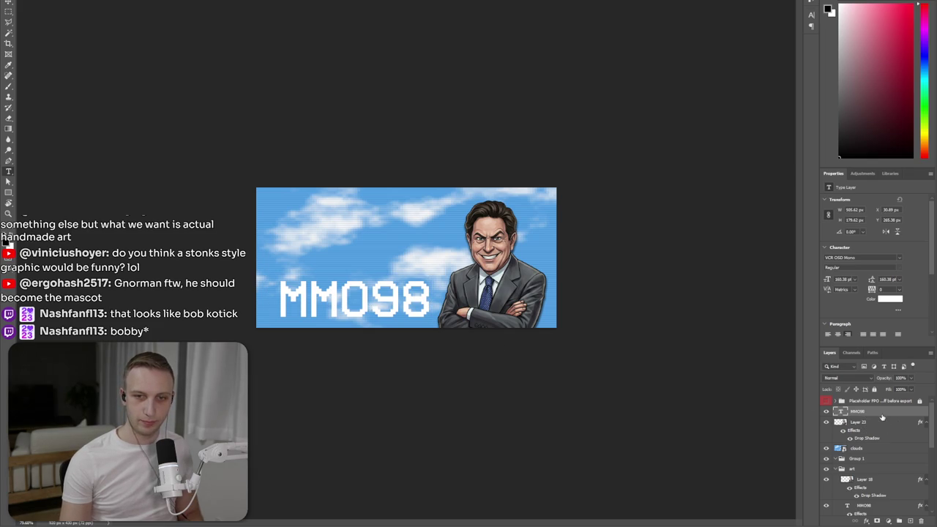
- Add a drop shadow to the MMO98 title with a slightly adjusted angle and distance
double_click(882, 414)
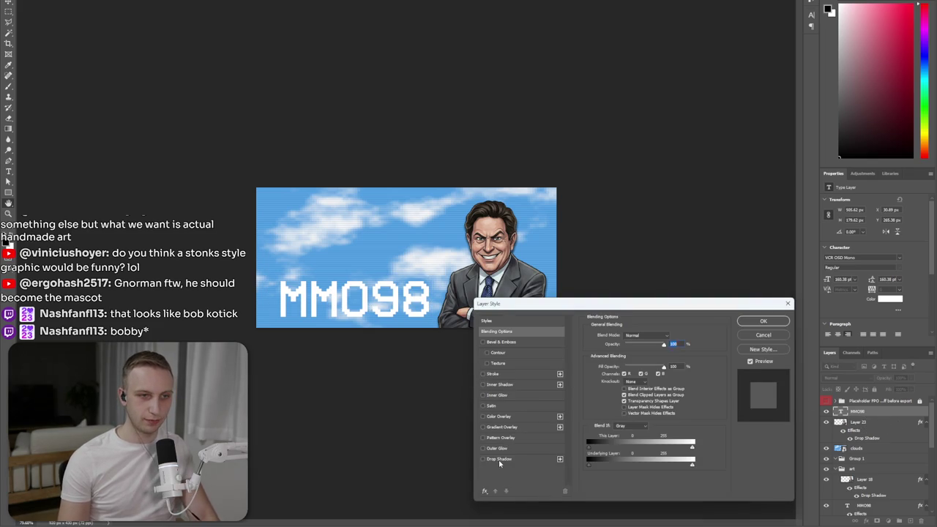
click(500, 459)
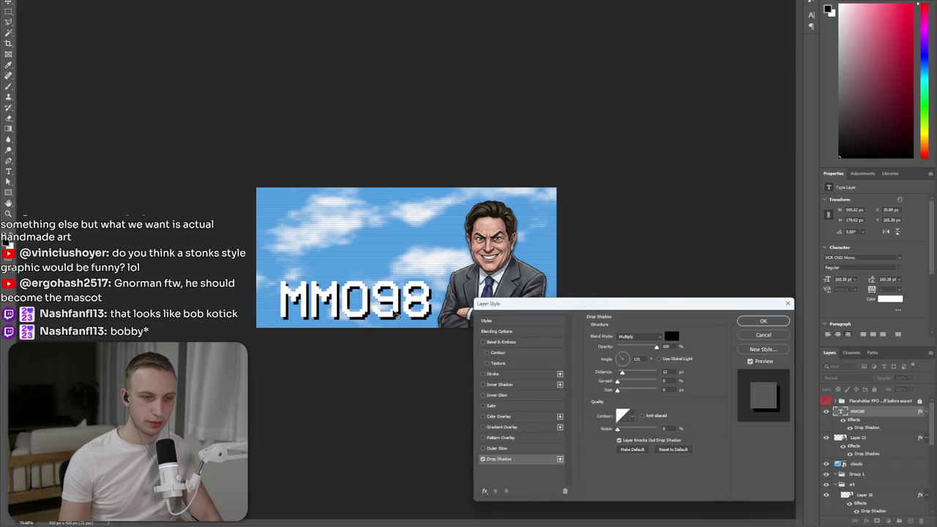
drag(395, 313, 395, 312)
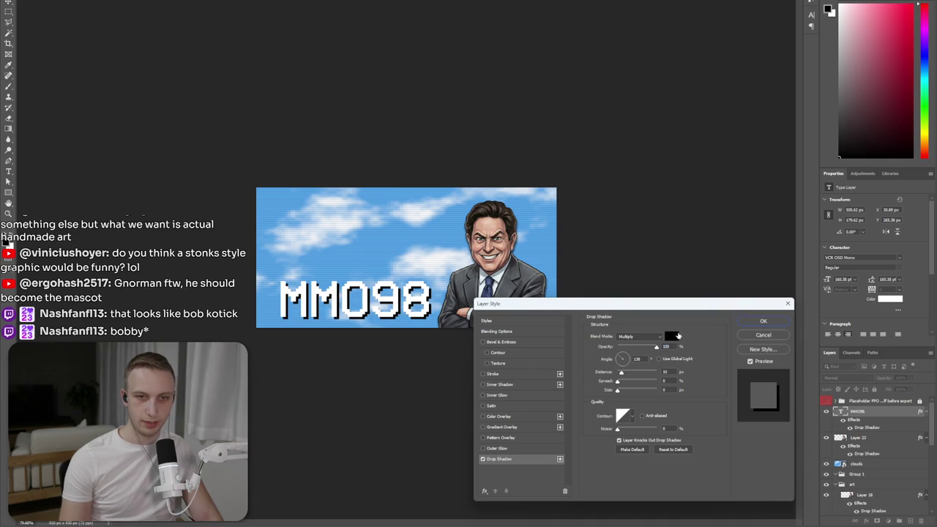
- Set the drop shadow colour to dark navy #001779
click(672, 336)
click(521, 420)
drag(498, 433, 510, 380)
click(516, 423)
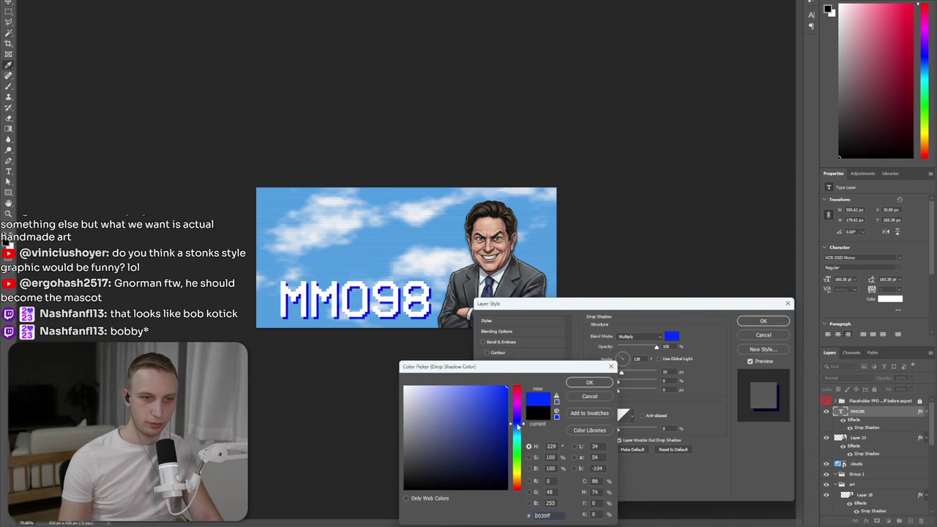
click(495, 435)
drag(494, 437, 541, 444)
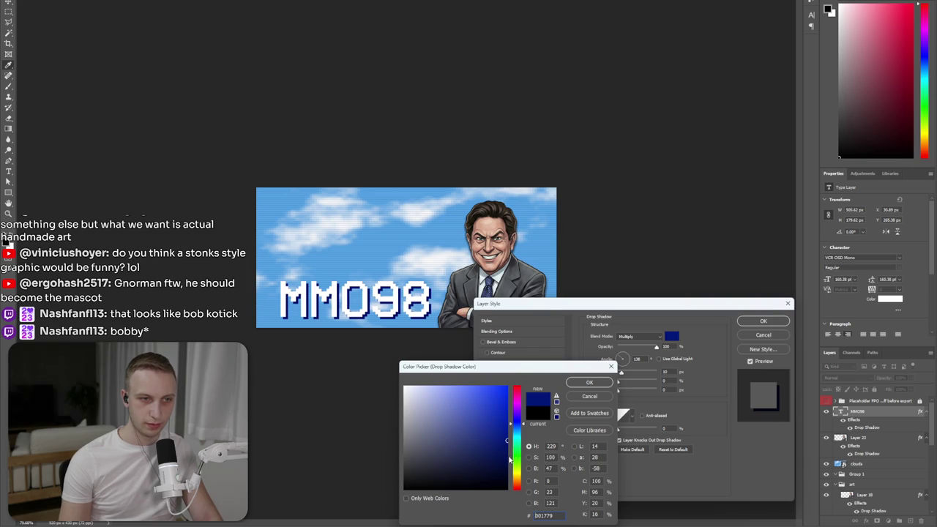
click(585, 383)
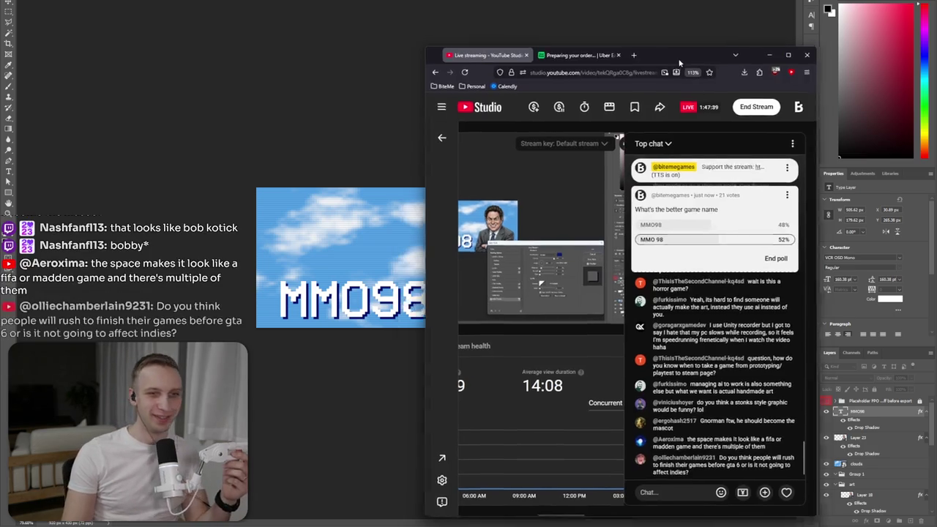
drag(674, 55, 679, 62)
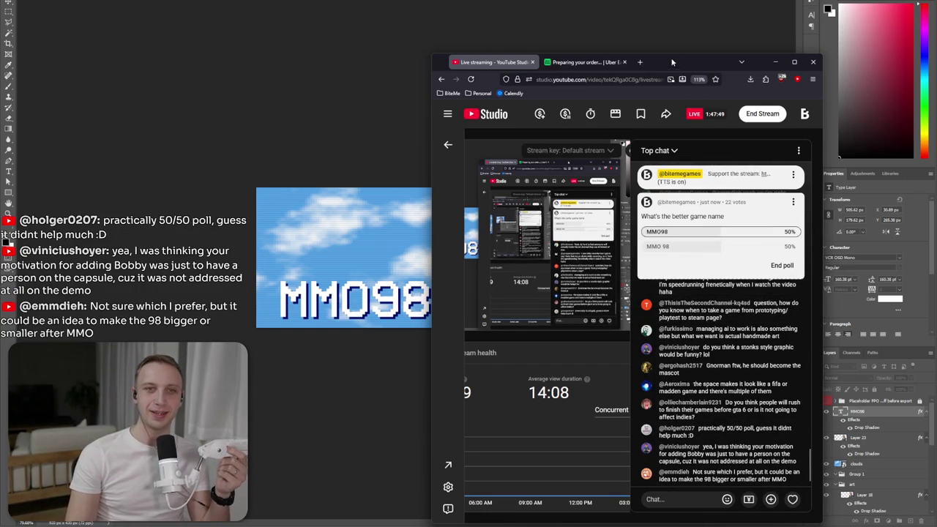
key(alt+Tab)
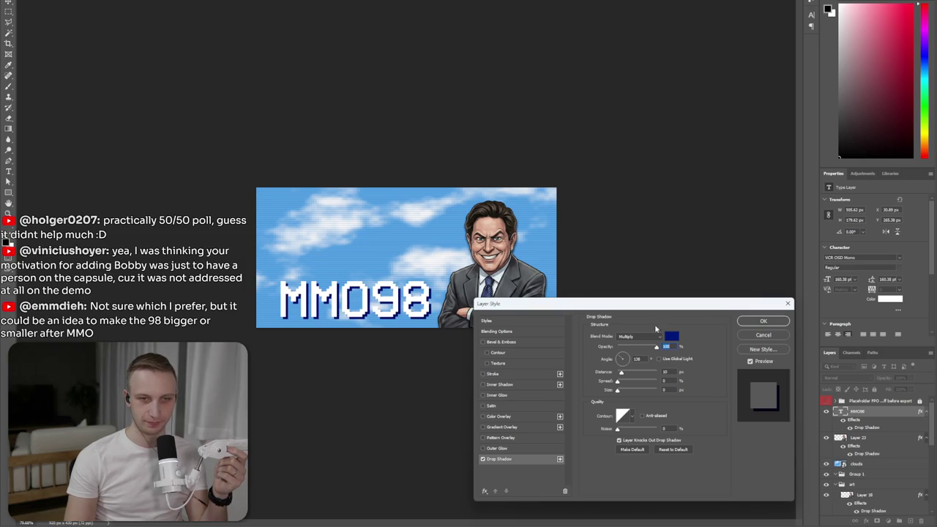
- Shrink the MMO letters to 130.38 pt and move the MMO98 title further left
click(763, 325)
click(370, 296)
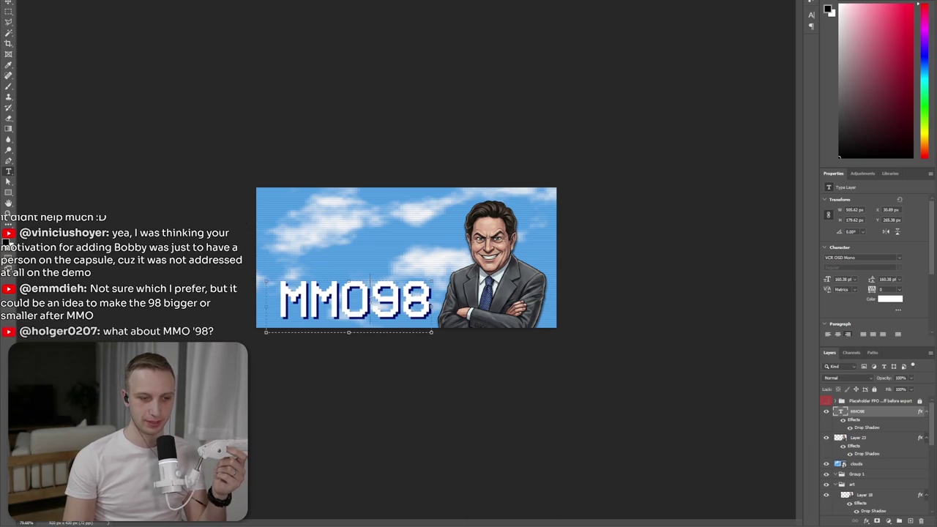
key(ctrl+a)
drag(370, 296, 278, 297)
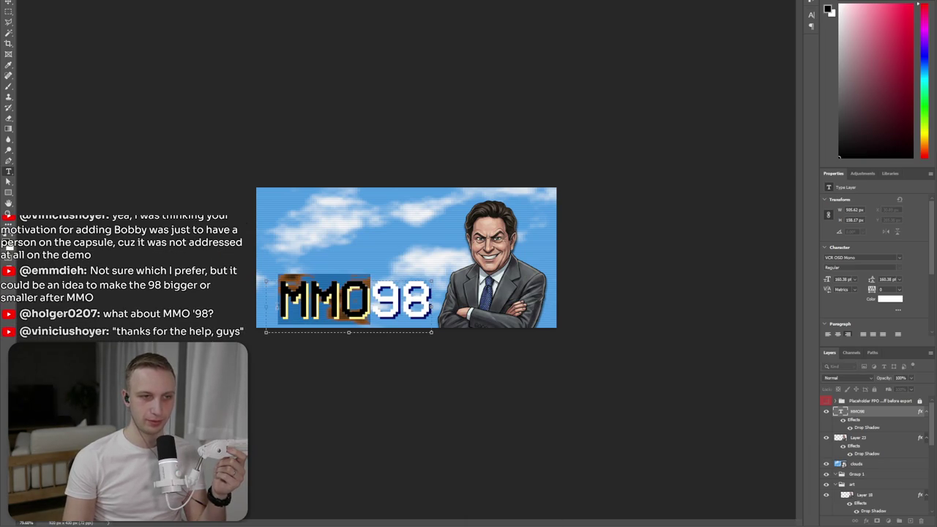
click(853, 280)
click(853, 280)
text(1)
key(Return)
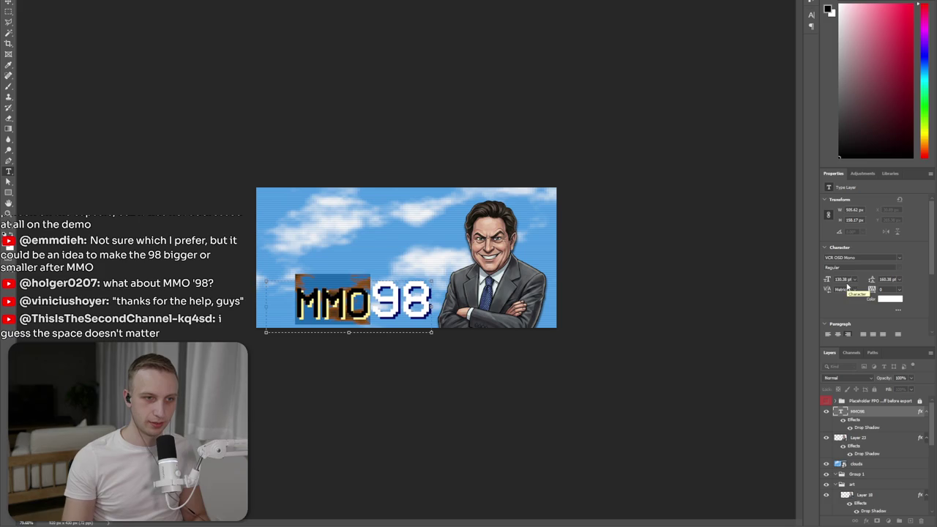
click(662, 272)
key(ctrl+plus)
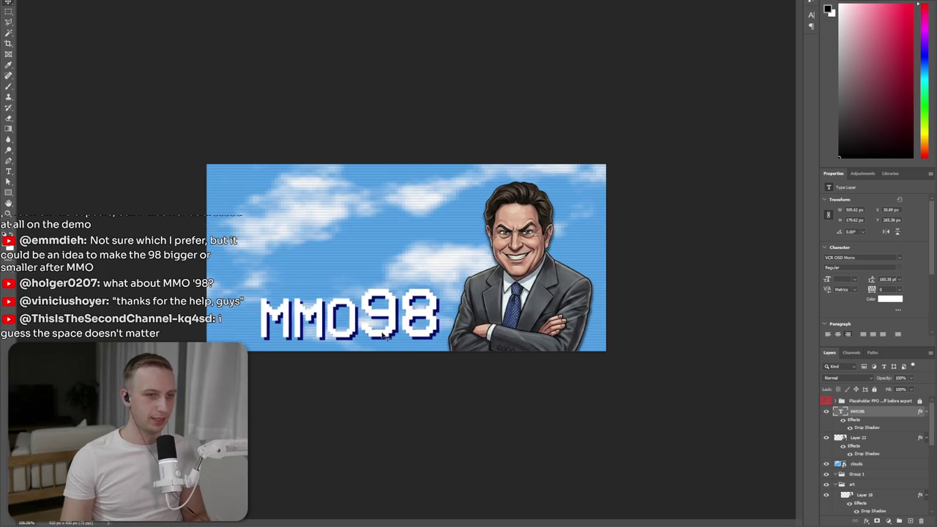
drag(384, 335, 362, 335)
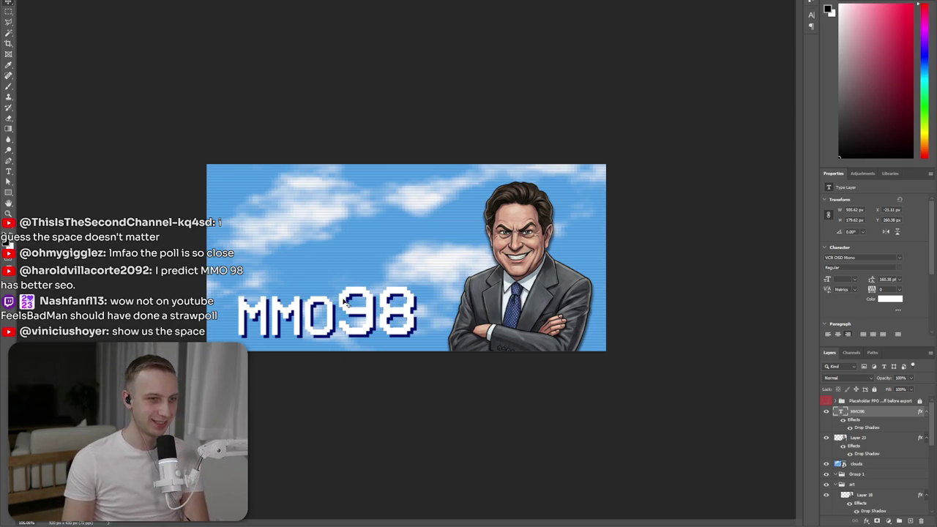
- Insert a space between MMO and 98 and shift the title right
key(t)
double_click(366, 322)
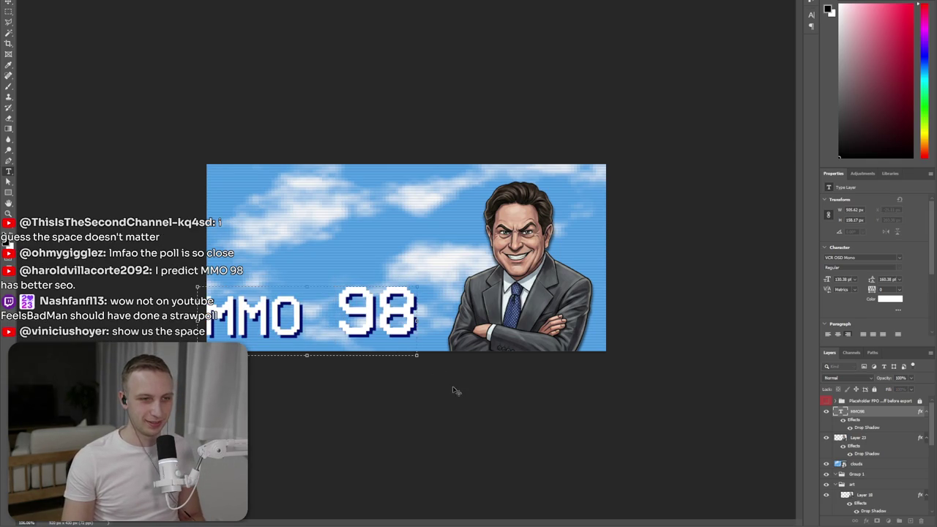
key(ctrl+Return)
drag(398, 327, 423, 327)
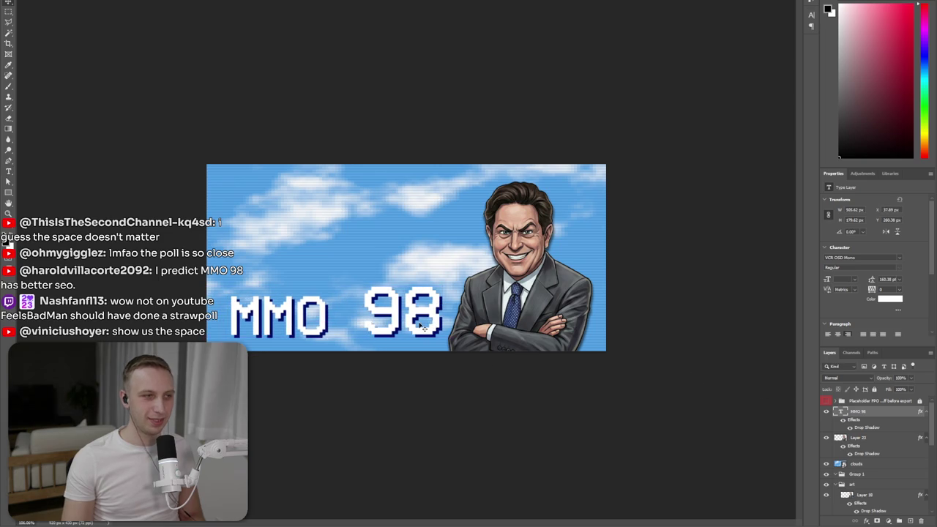
- Set the space between MMO and 98 to 60 pt
click(420, 330)
drag(323, 314, 349, 315)
click(854, 282)
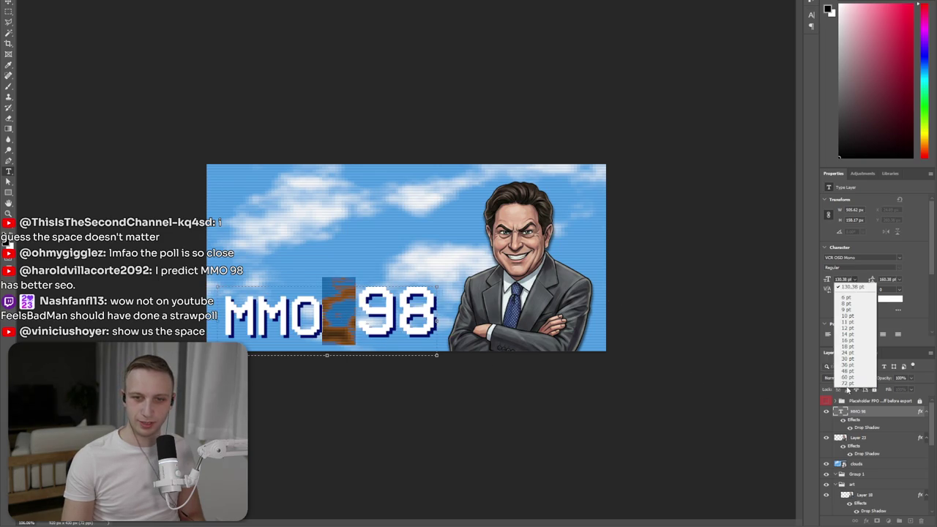
click(847, 377)
key(ctrl+Return)
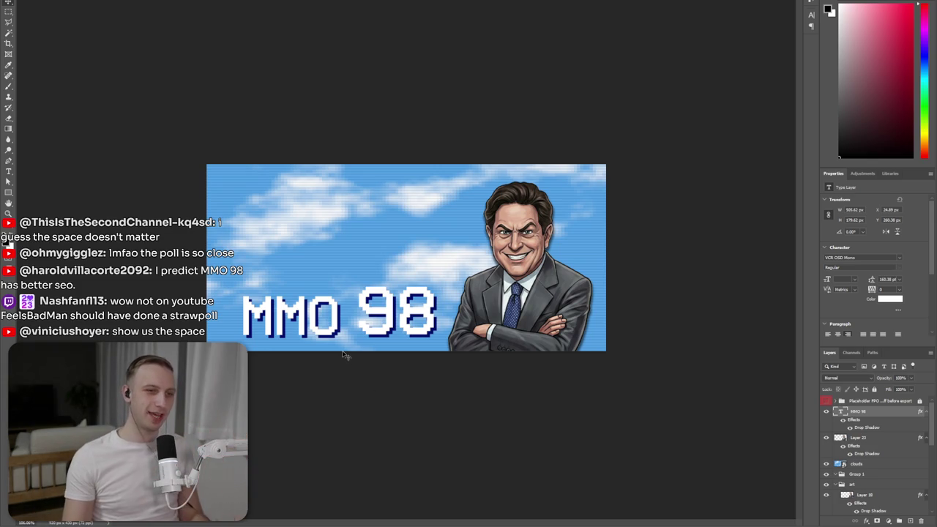
- Delete the space so the title reads MMO98, then move it up and left
double_click(350, 315)
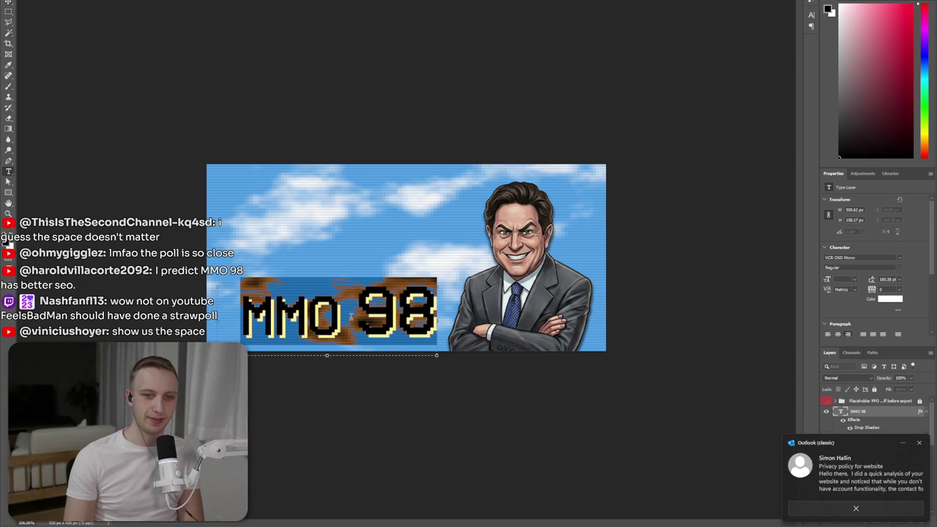
click(350, 315)
drag(340, 315, 356, 315)
key(BackSpace)
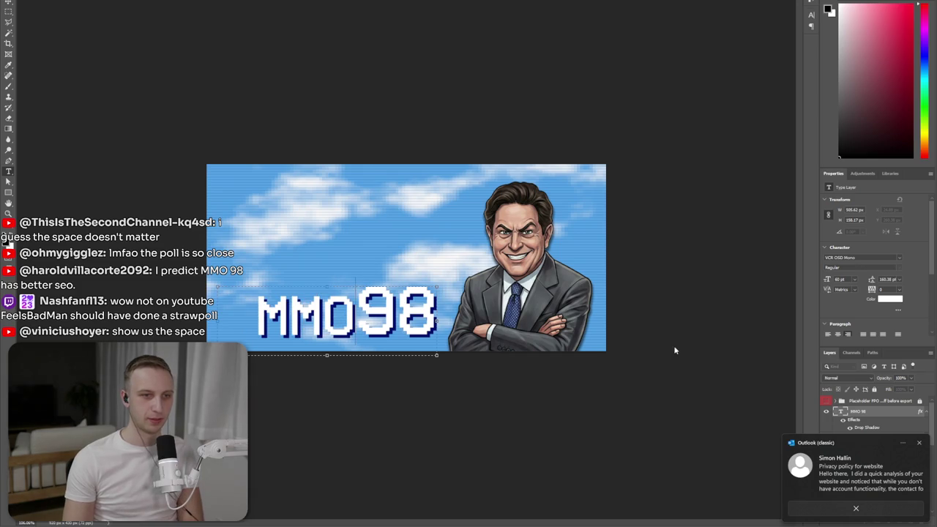
click(663, 361)
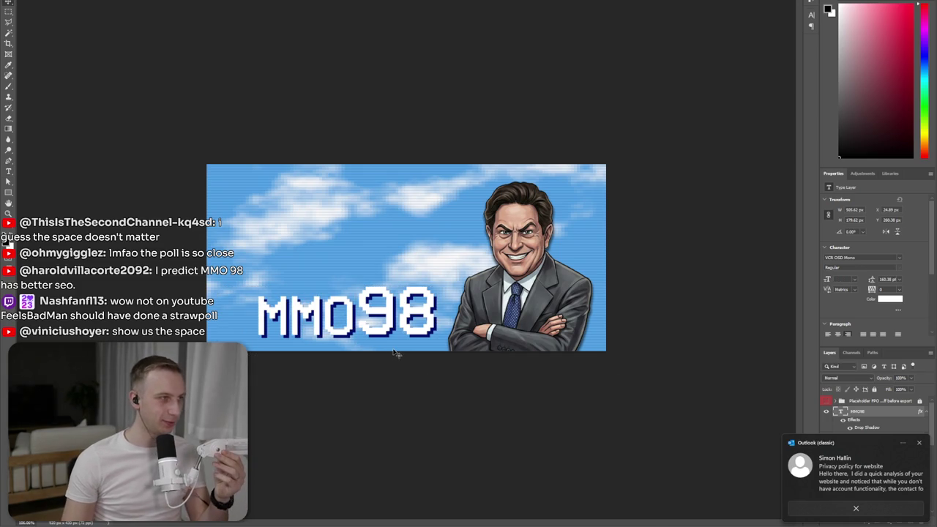
drag(384, 316, 373, 303)
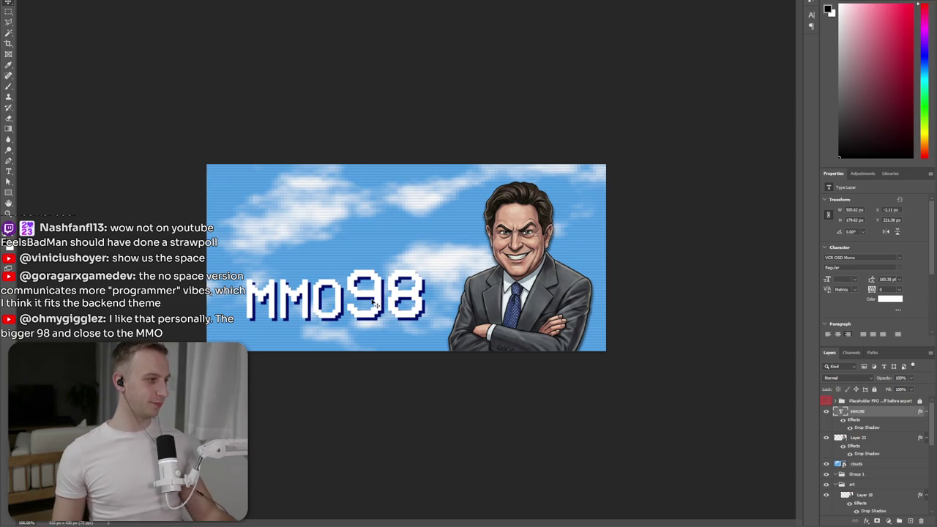
- Nudge the title left and reduce the MMO letters by 10 pt to 120.38 pt
drag(375, 305, 366, 319)
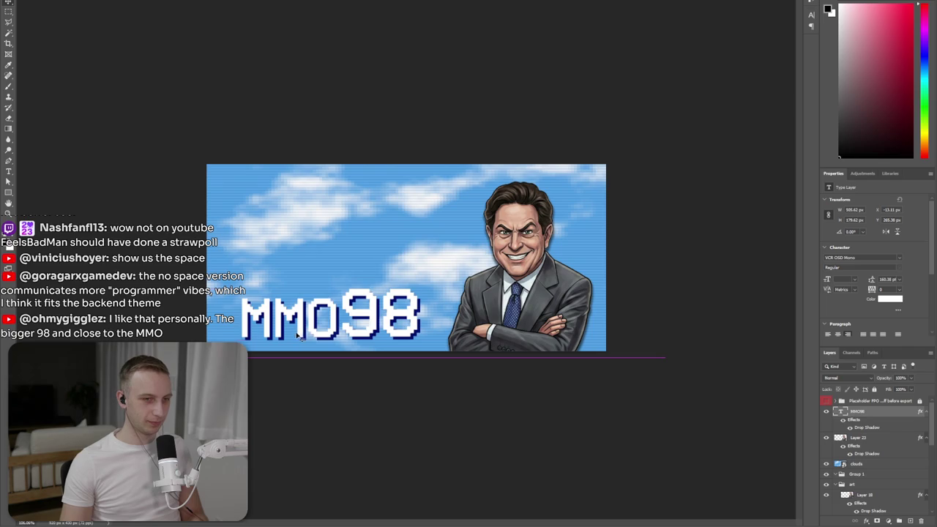
drag(299, 335, 294, 334)
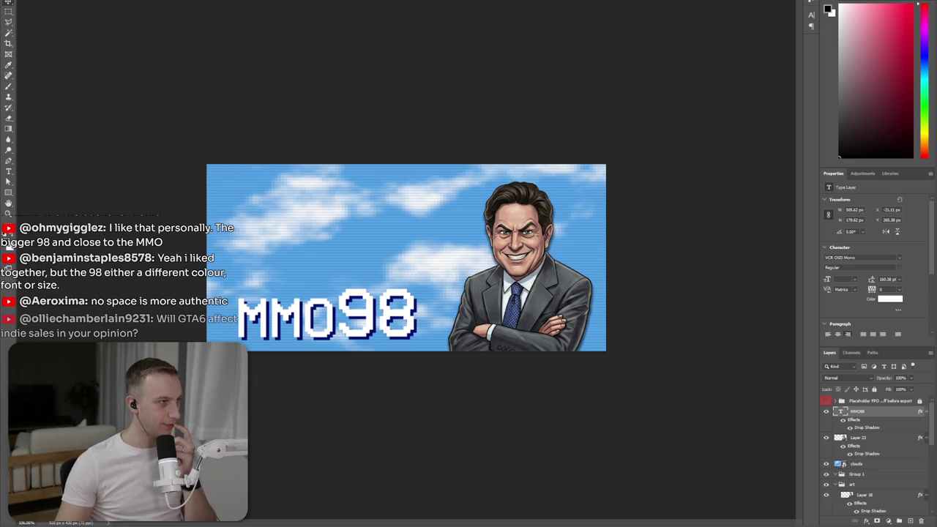
double_click(371, 301)
mouse_move(268, 315)
mouse_down()
mouse_move(337, 315)
mouse_move(236, 315)
mouse_up()
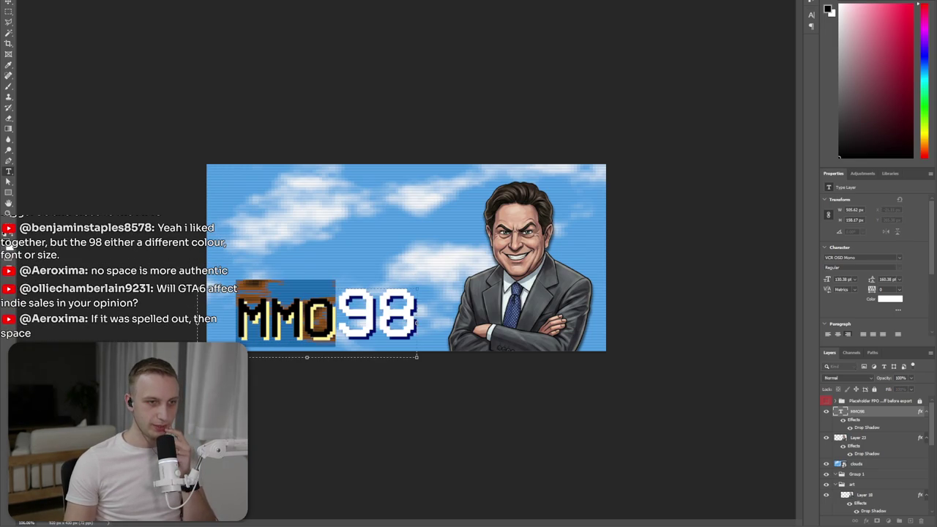
click(853, 280)
click(854, 281)
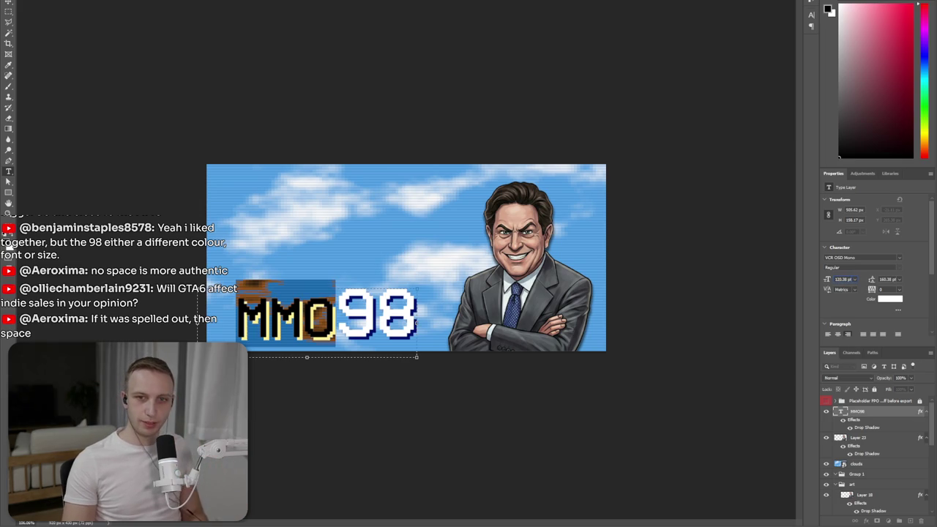
key(shift+Down)
click(692, 315)
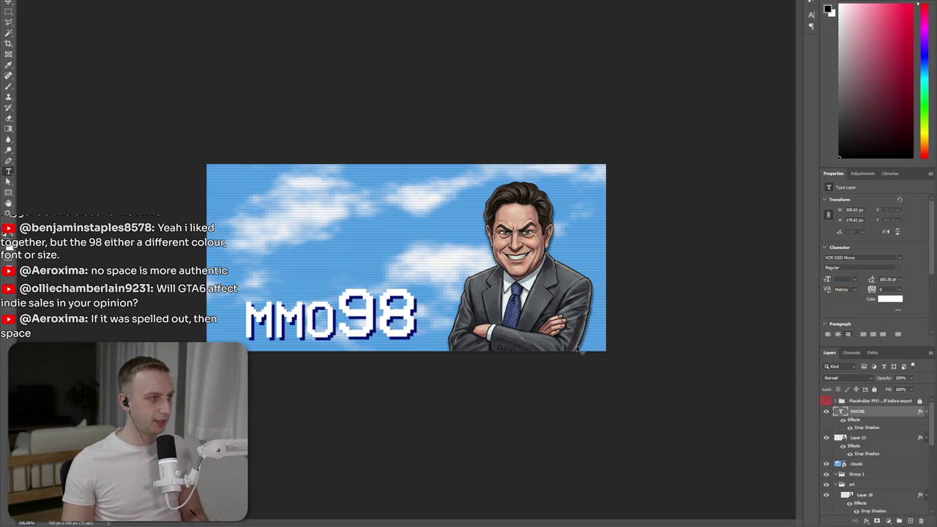
- Move the MMO98 title further left and reselect its layer
drag(414, 343, 373, 333)
click(524, 421)
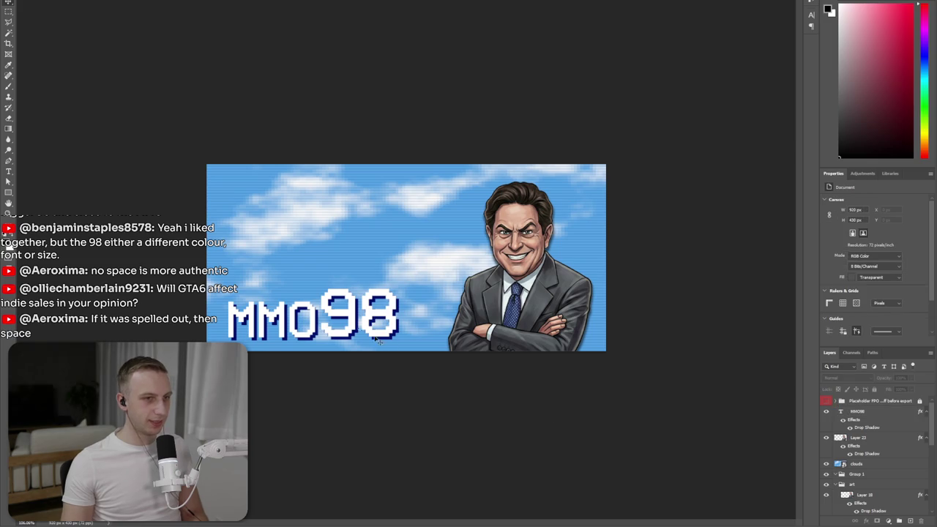
click(357, 324)
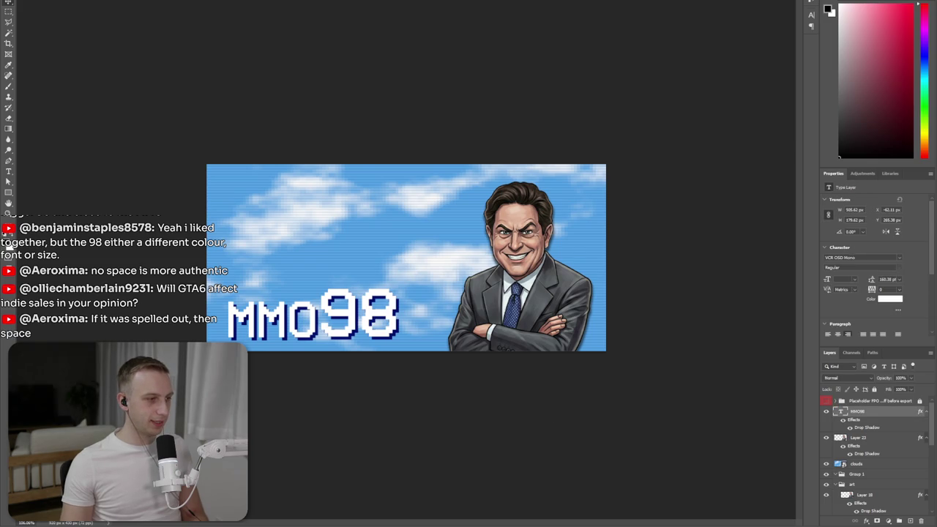
key(alt+Tab)
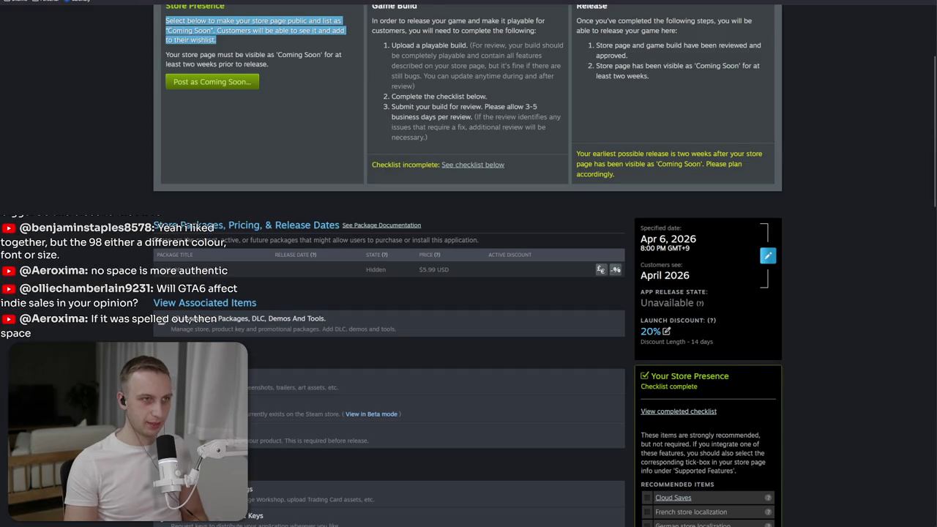
- Search Google for 'windows 98 font' and show the image results
key(ctrl+t)
text(windows 98 font)
key(Return)
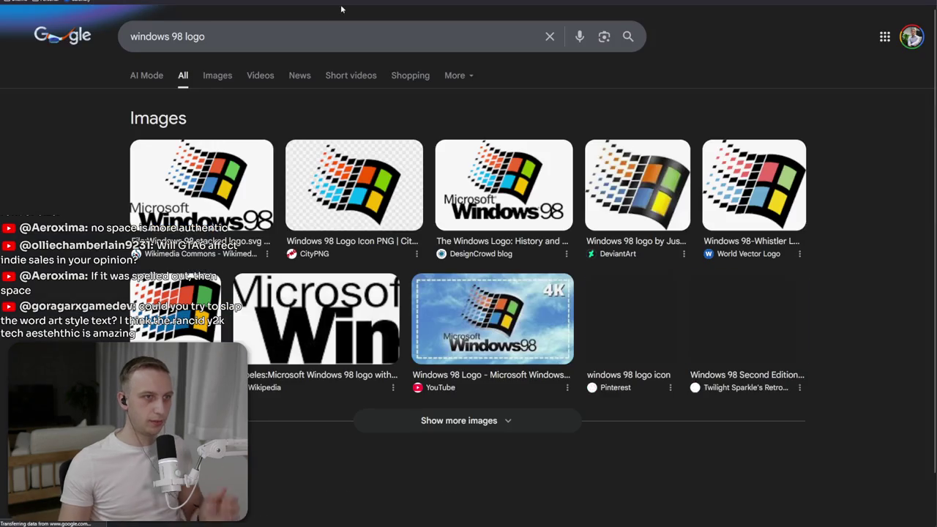
click(204, 75)
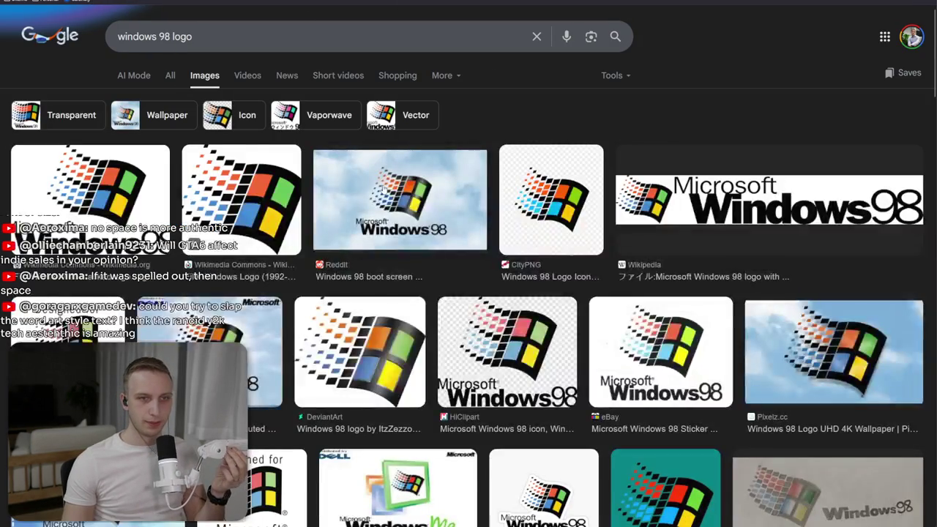
- Preview the Wikimedia and Reddit Windows 98 logo images, then return to Photoshop
click(91, 183)
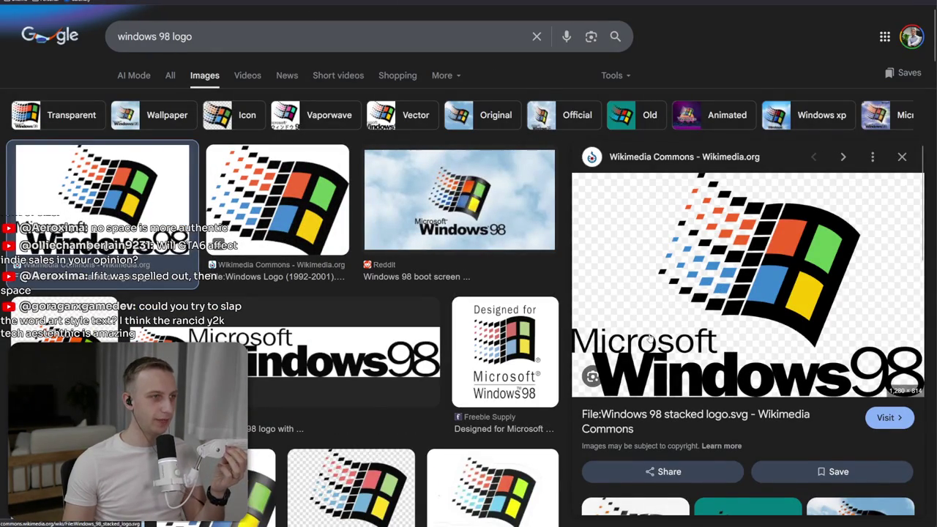
scroll(265, 367, down, 3)
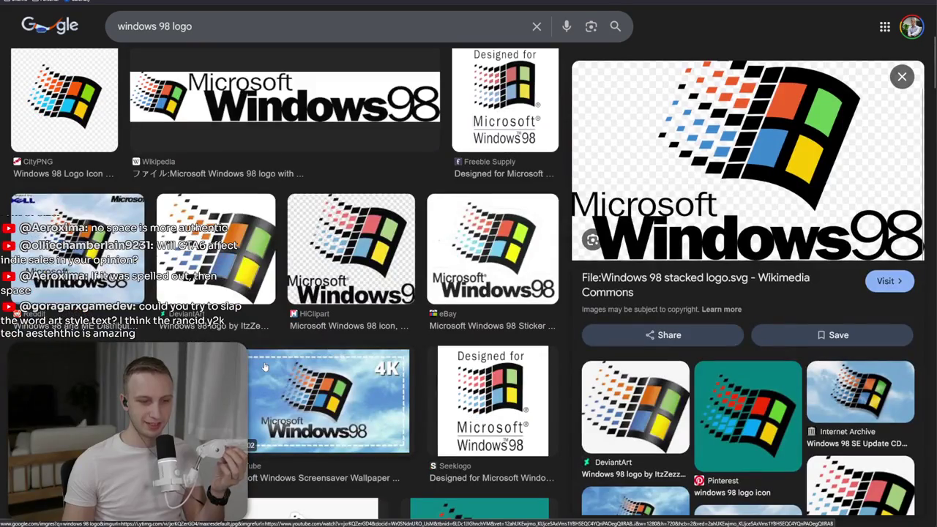
click(77, 249)
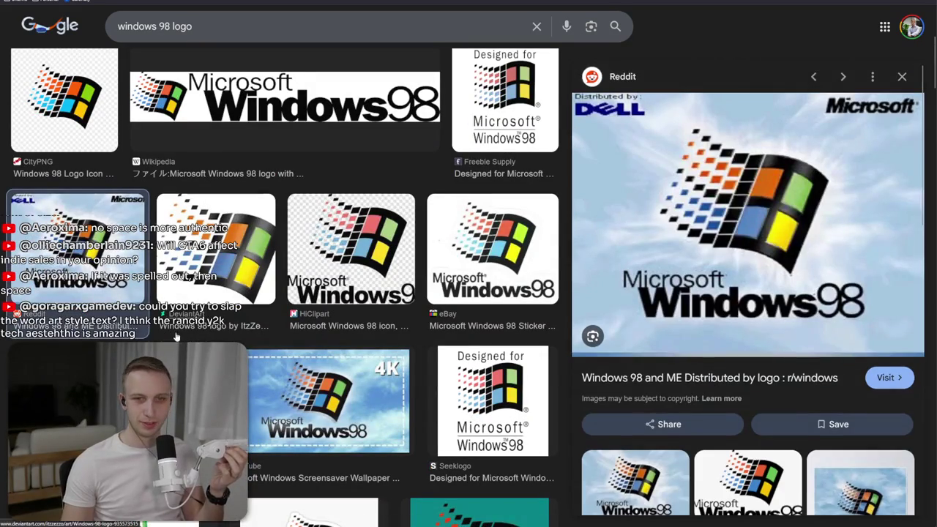
scroll(219, 219, down, 1)
scroll(314, 278, down, 2)
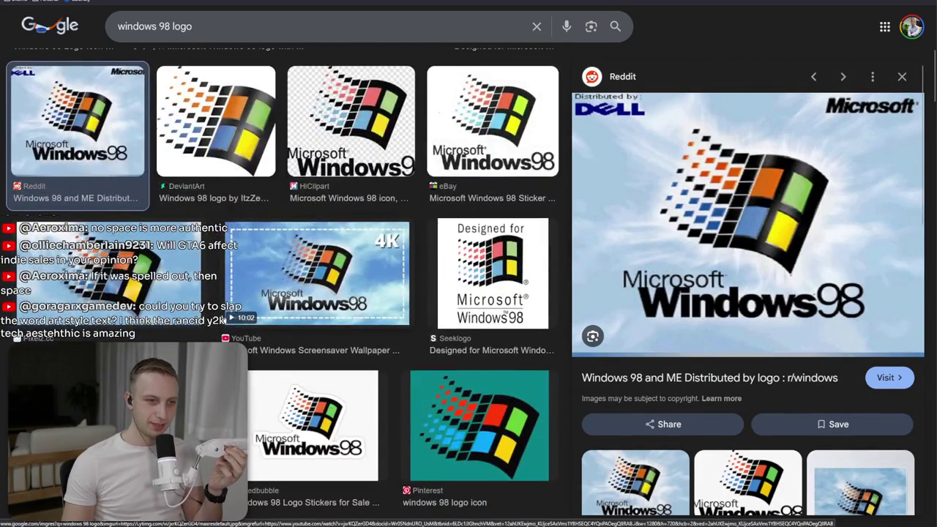
scroll(292, 278, up, 3)
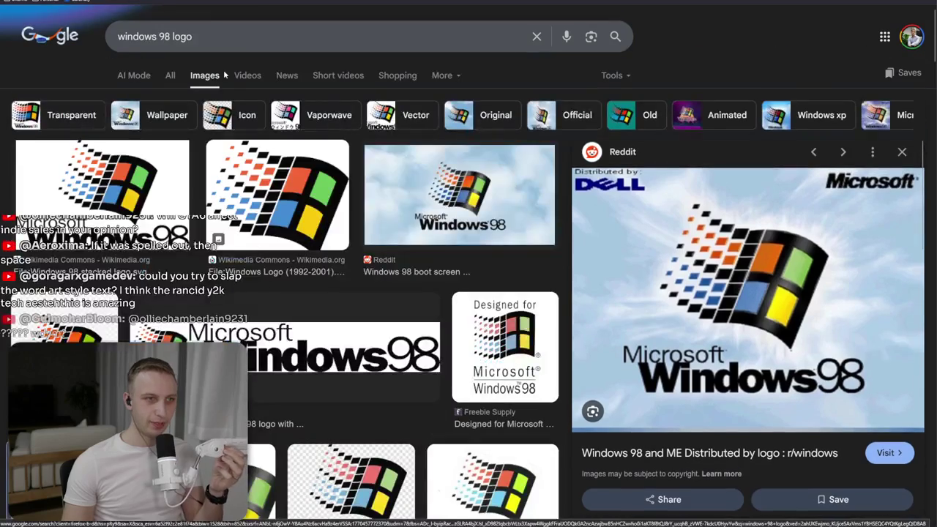
click(227, 40)
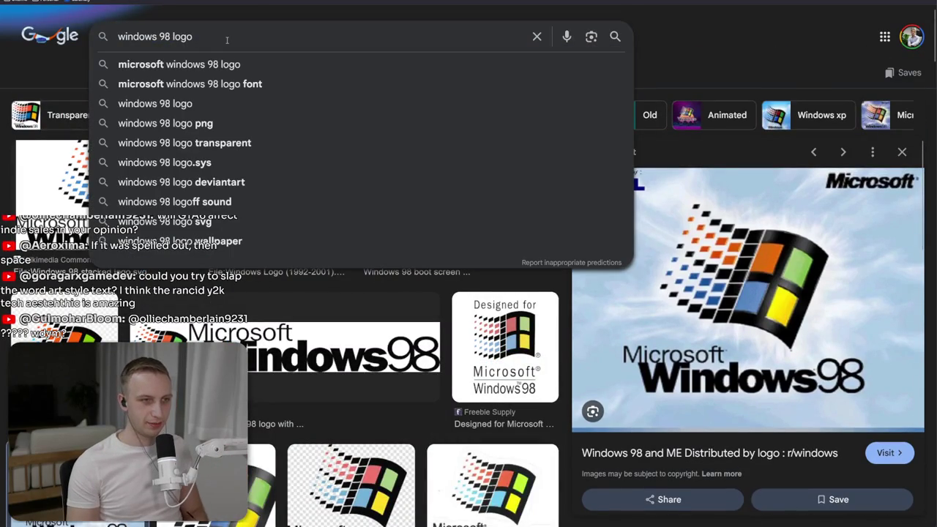
key(ctrl+a)
key(alt+Tab)
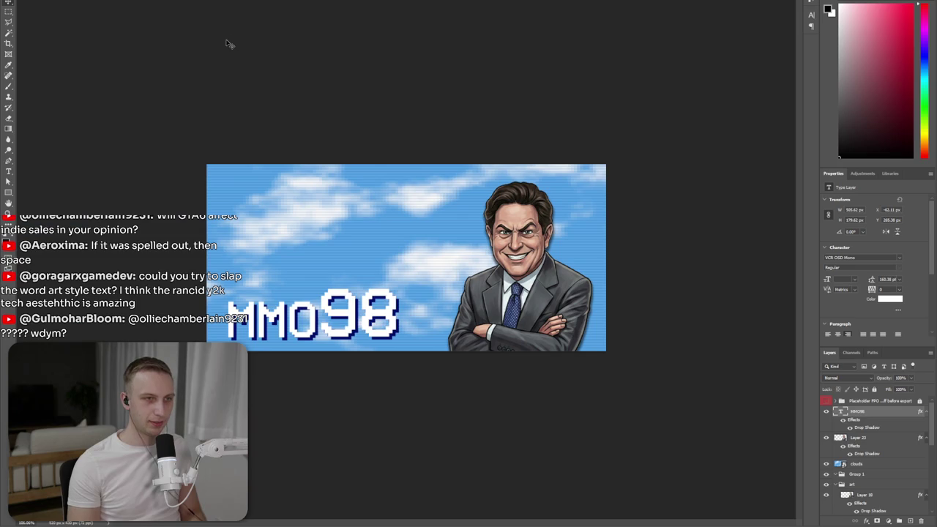
double_click(841, 412)
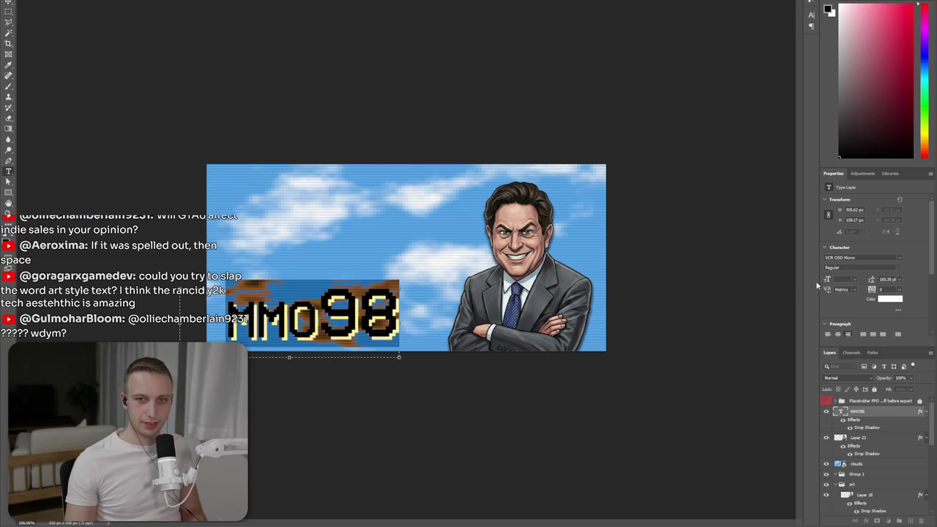
text(lev)
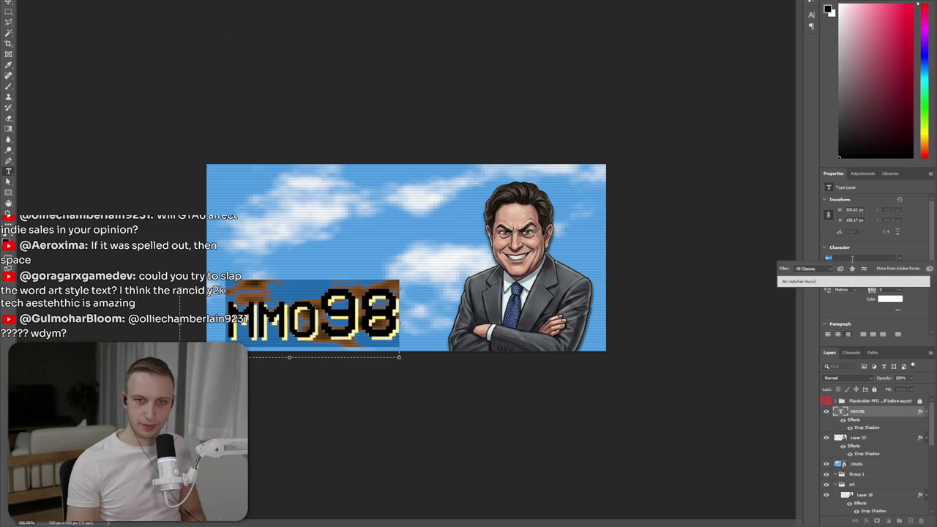
text(va)
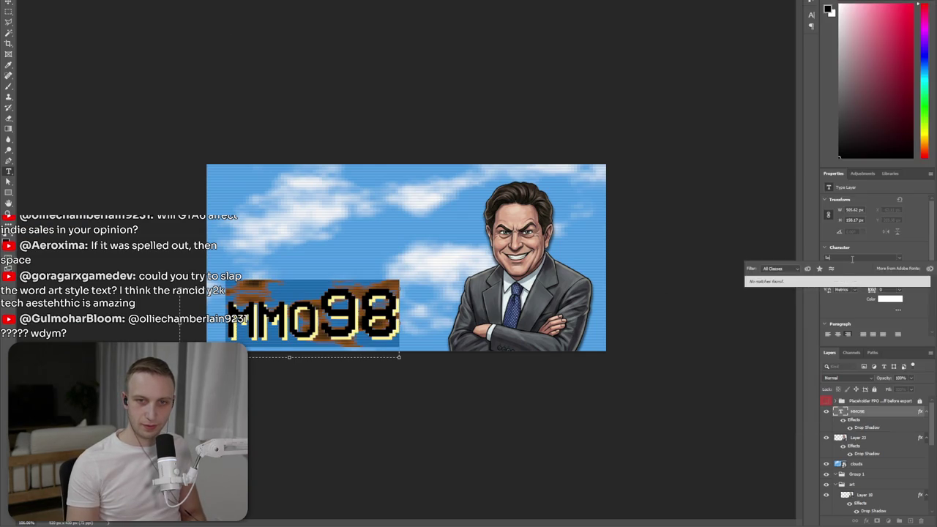
key(BackSpace)
key(ctrl+h)
key(Escape)
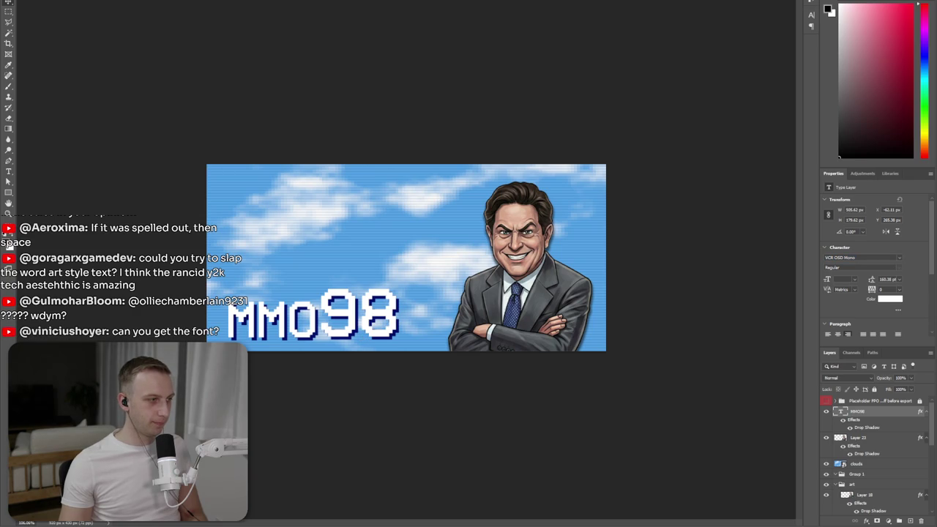
key(alt+Tab)
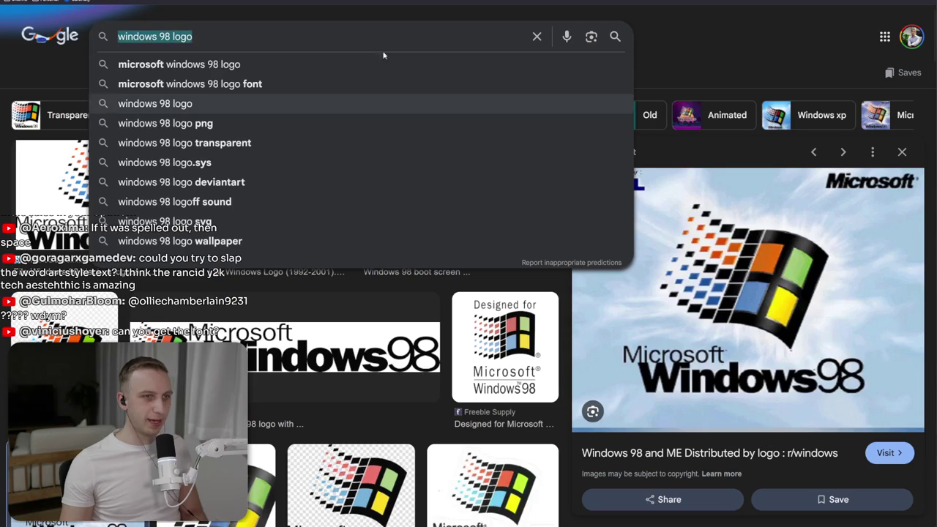
- Search Google for 'microsoft sans' and scroll through the web results
text(microsoft sans)
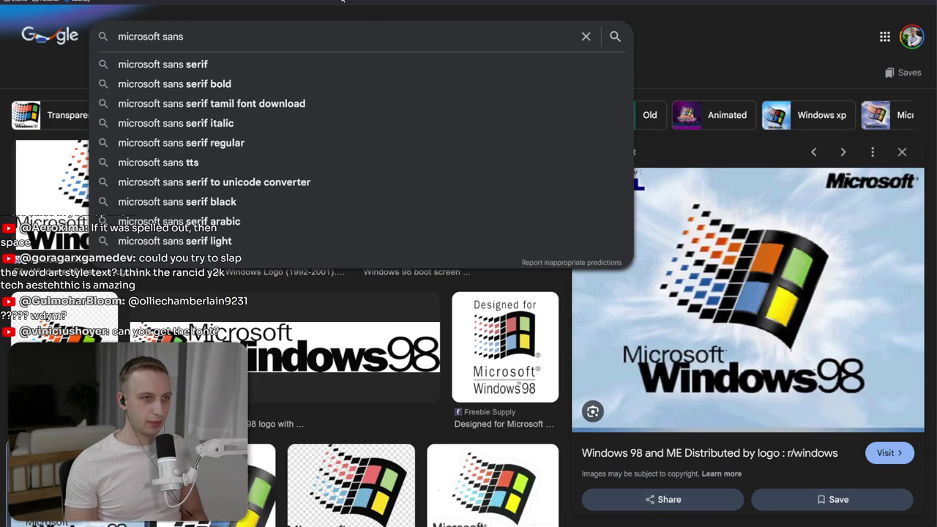
key(Return)
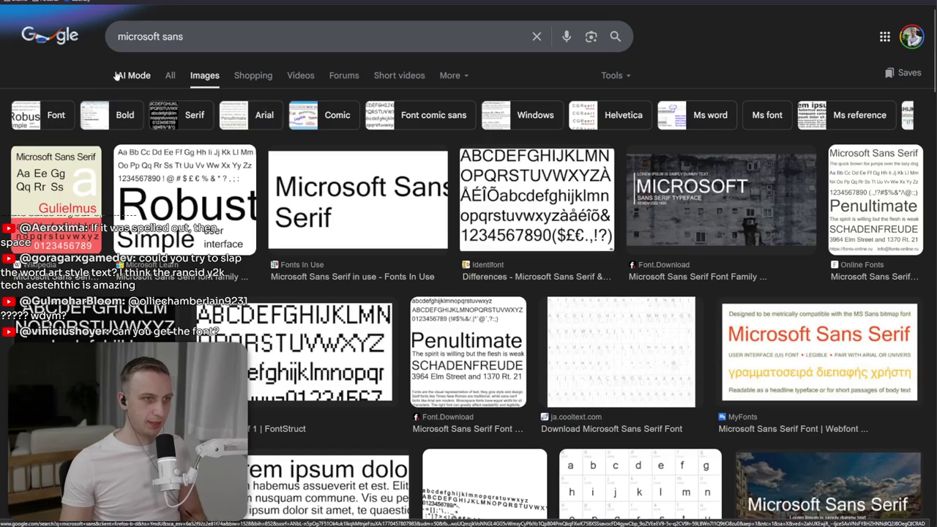
click(169, 77)
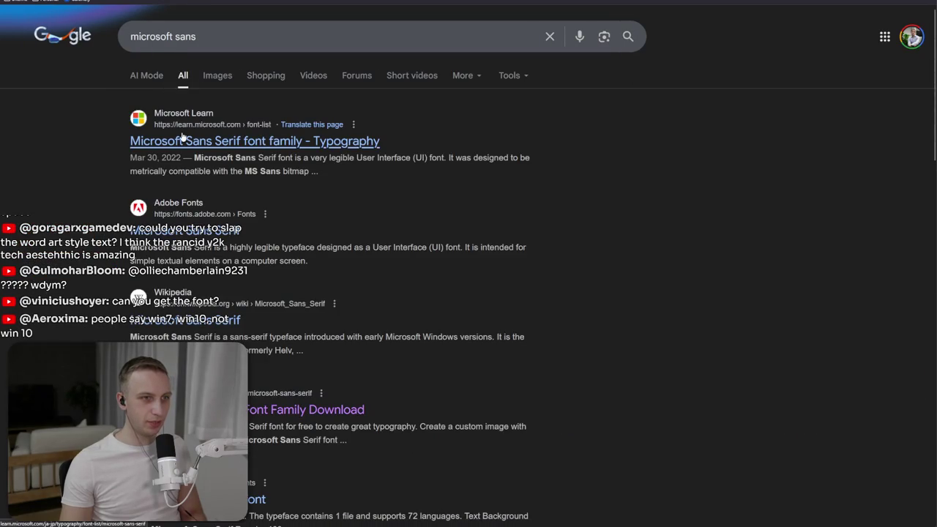
scroll(468, 400, down, 3)
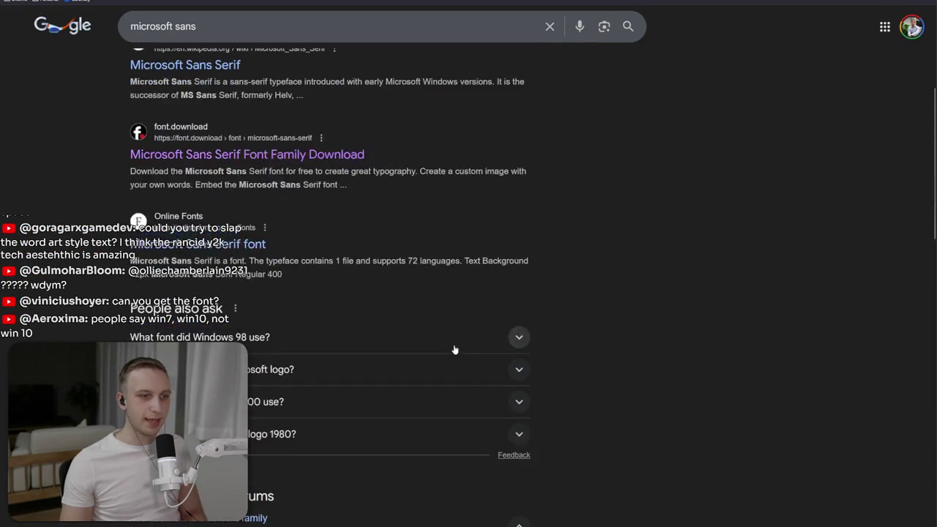
scroll(349, 310, down, 1)
scroll(350, 309, down, 1)
scroll(350, 303, down, 3)
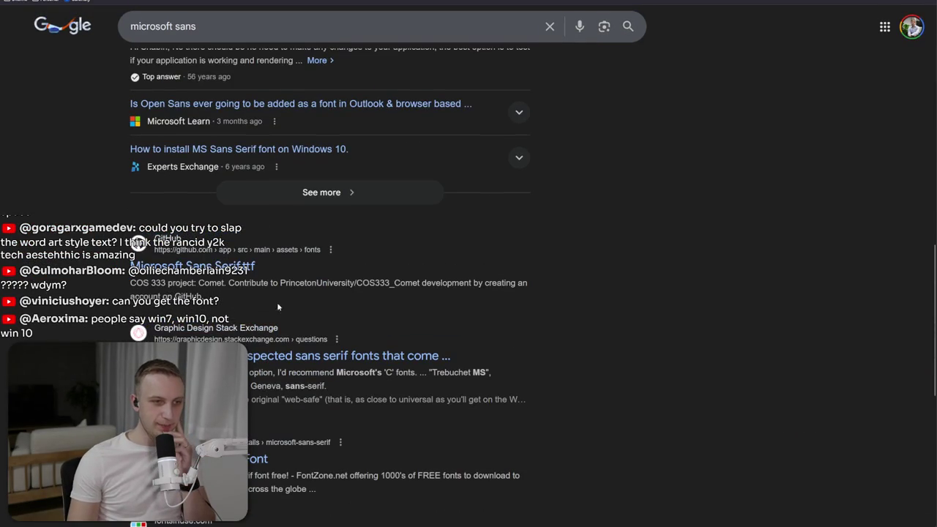
- Check a Stack Exchange sans serif thread, then open Wikipedia's Microsoft Sans Serif article
click(286, 356)
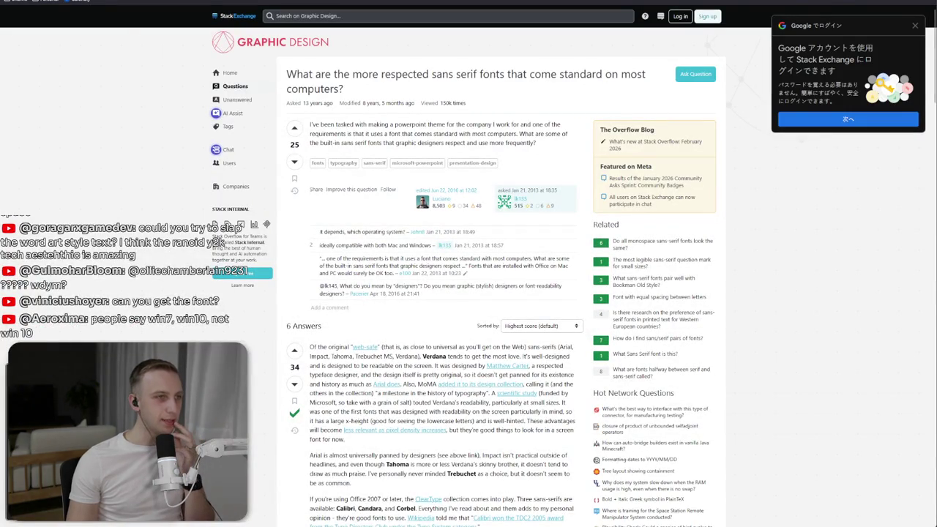
key(alt+Left)
scroll(220, 268, down, 3)
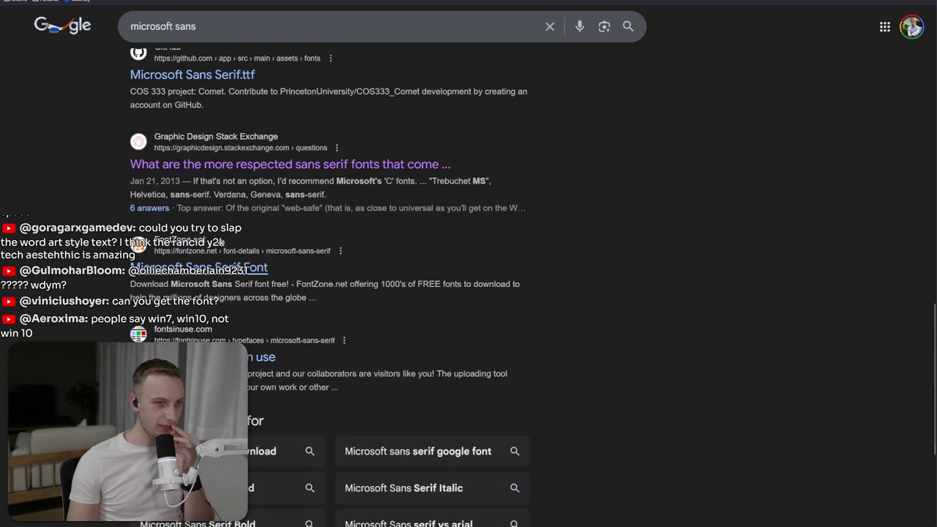
scroll(218, 274, up, 10)
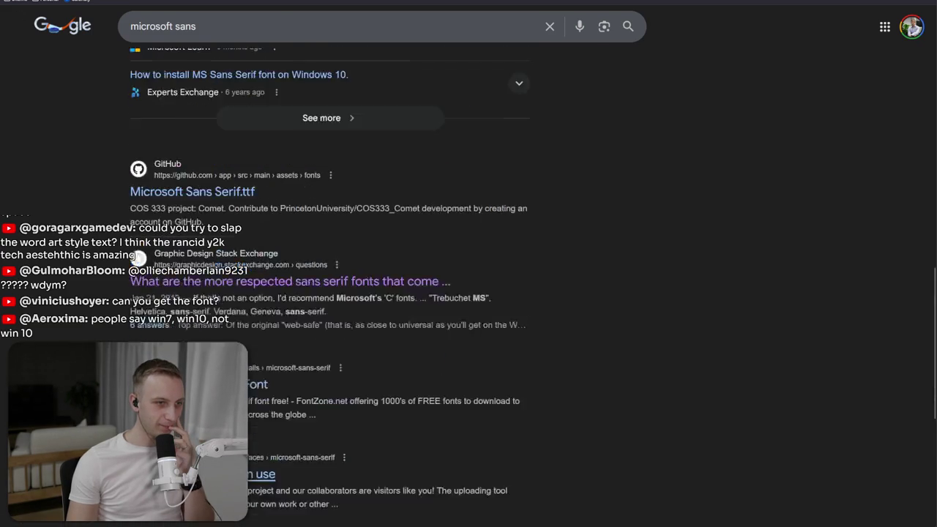
click(202, 328)
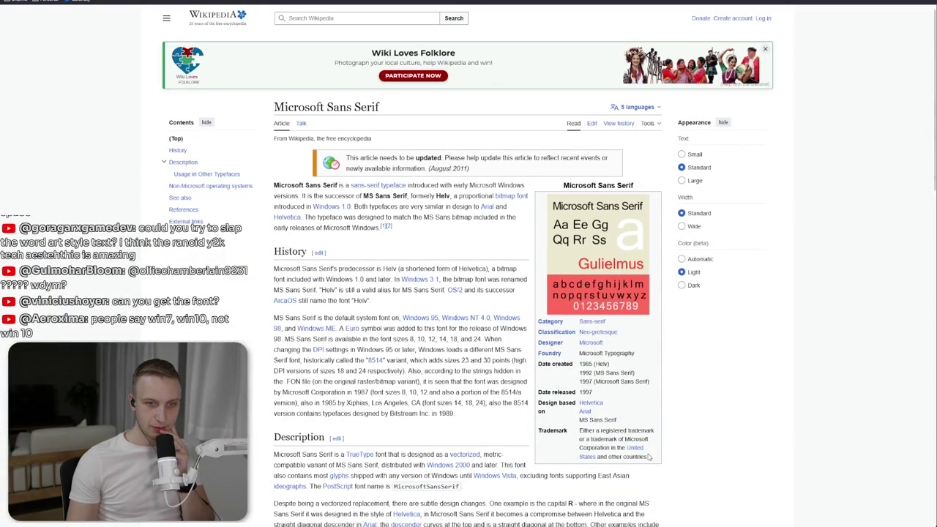
- Read the infobox's 'Design based on' typefaces (Helvetica, Arial, MS Sans Serif), then go back to Google
drag(578, 430, 623, 458)
click(623, 458)
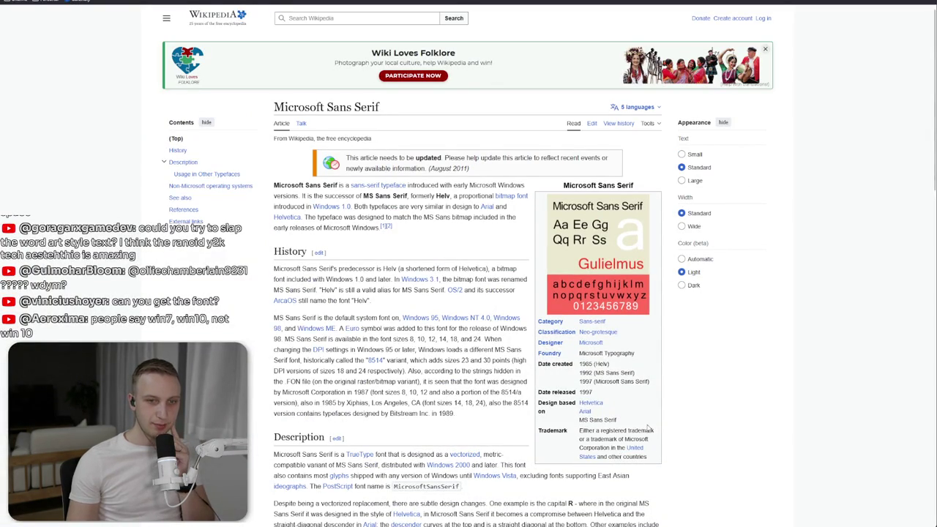
drag(616, 420, 562, 424)
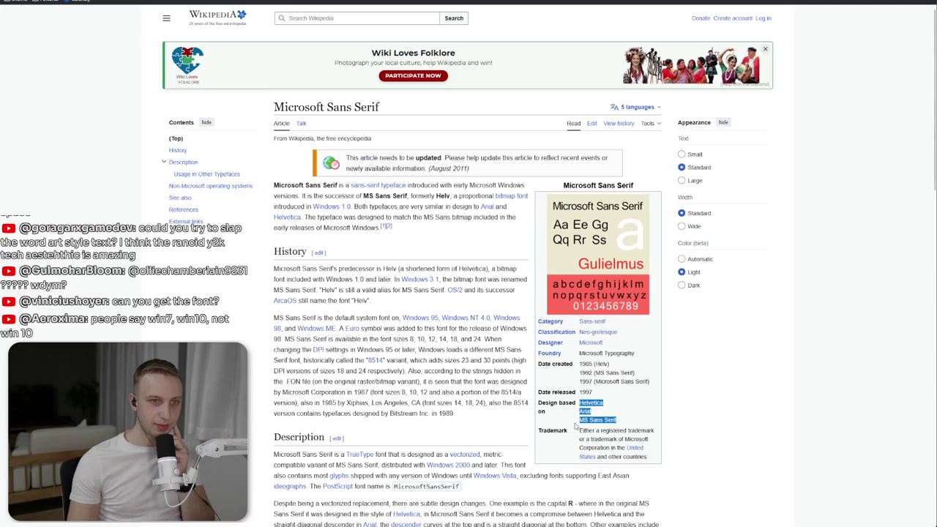
click(576, 426)
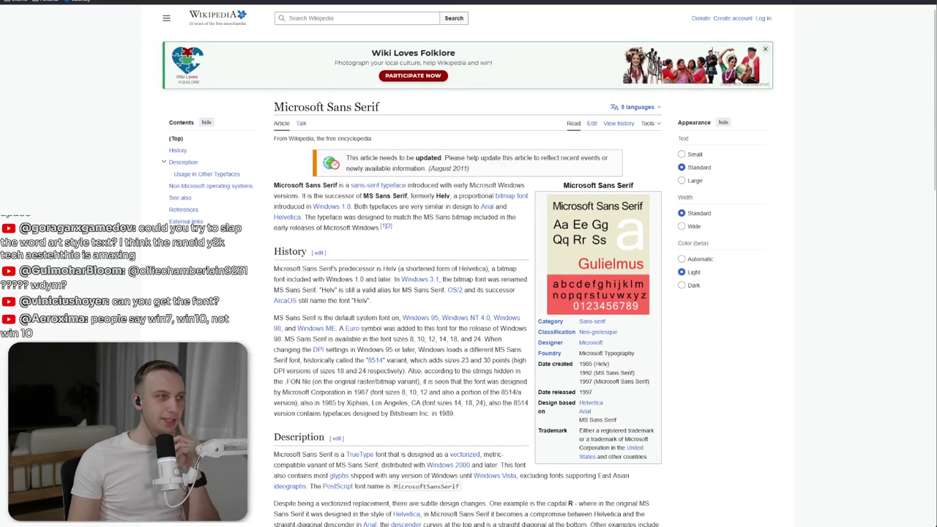
key(alt+Left)
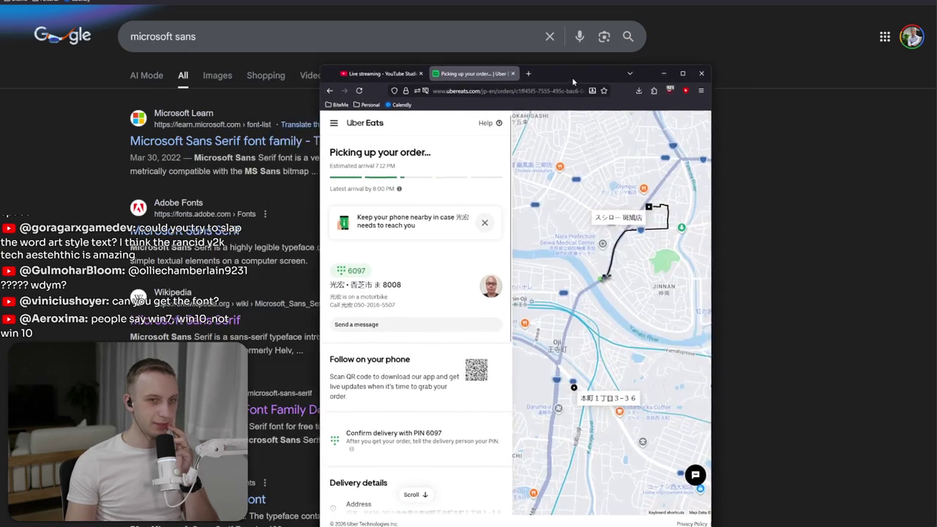
- Dismiss the Uber Eats window, search 'microsoft sans like font', and open the Nunito Sans page
drag(572, 77, 526, 53)
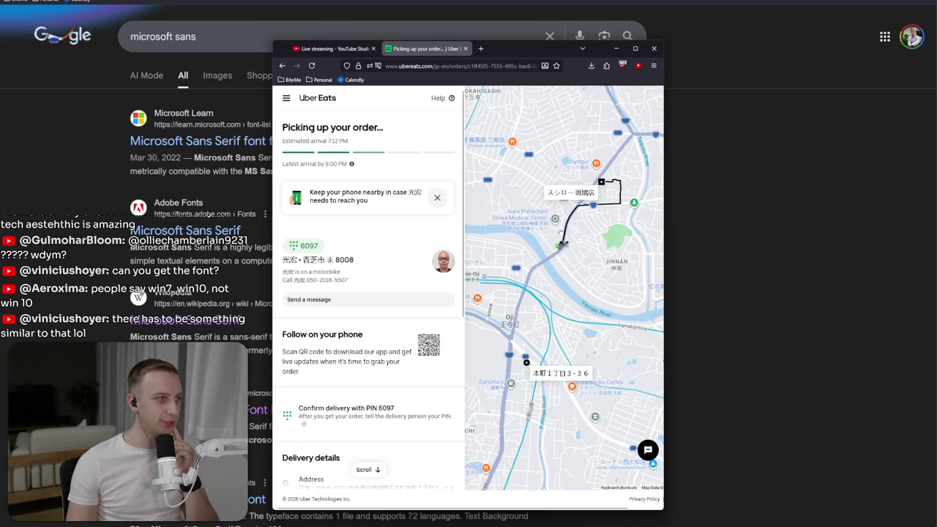
click(207, 215)
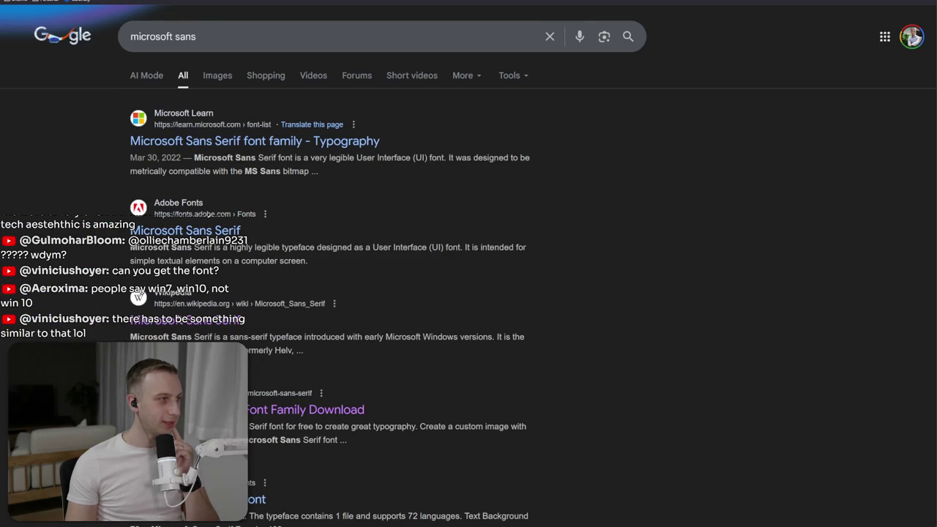
click(144, 26)
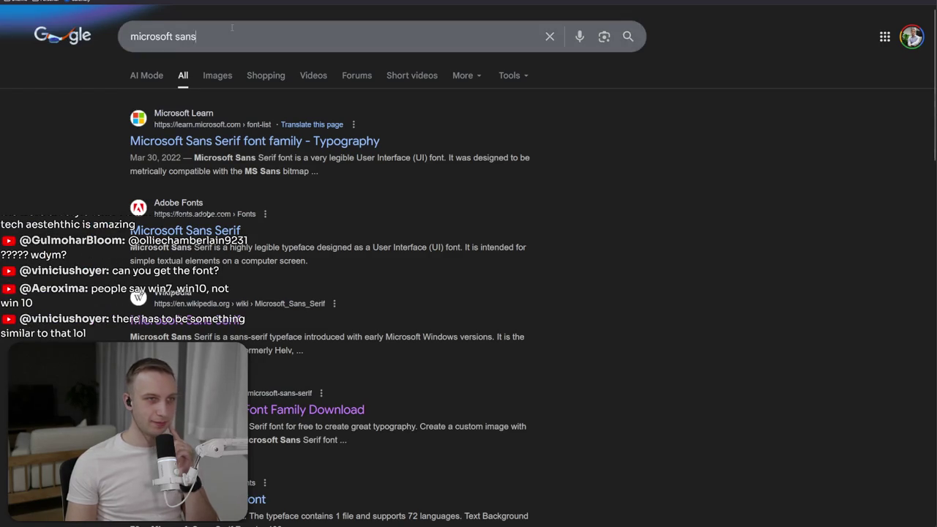
text(like)
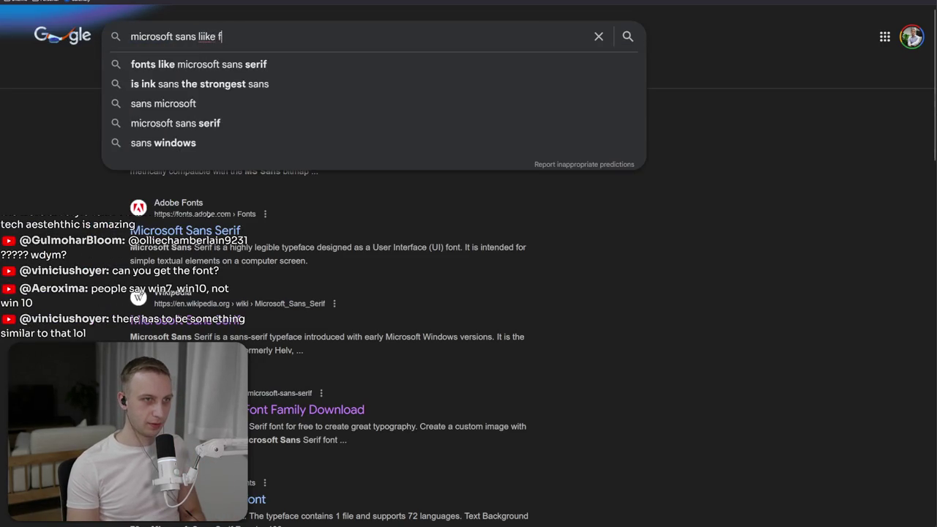
key(BackSpace)
key(BackSpace)
text(ke ch)
key(BackSpace)
key(BackSpace)
text(font)
key(Return)
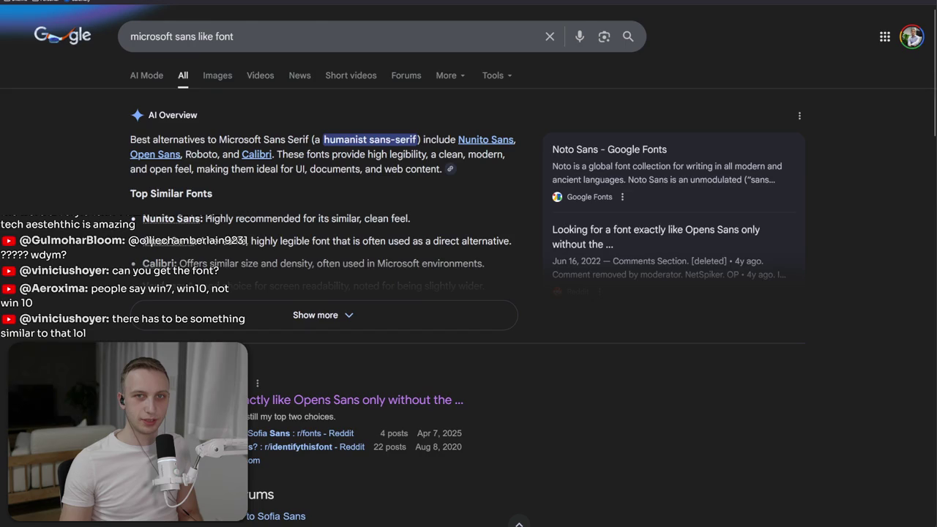
click(753, 3)
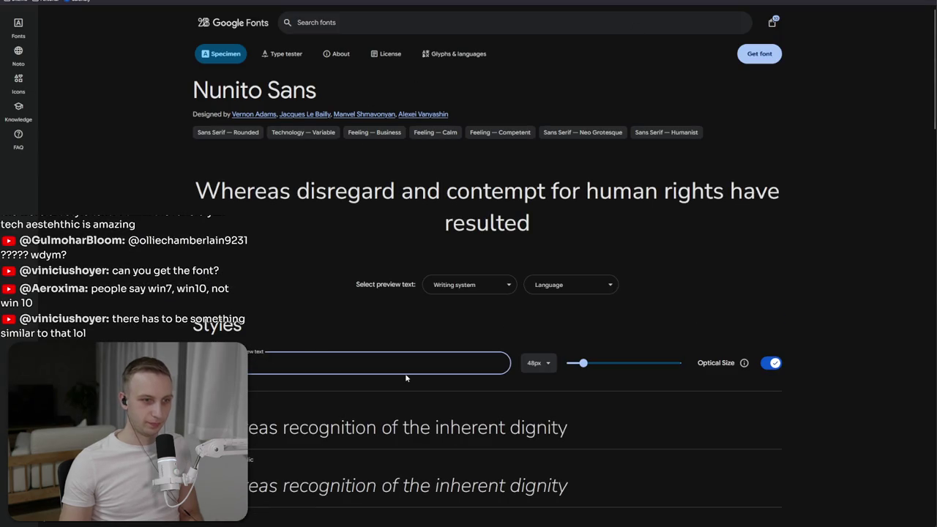
- Preview 'win98' across the Nunito Sans styles, clear the preview text, and return to Photoshop
text(win98)
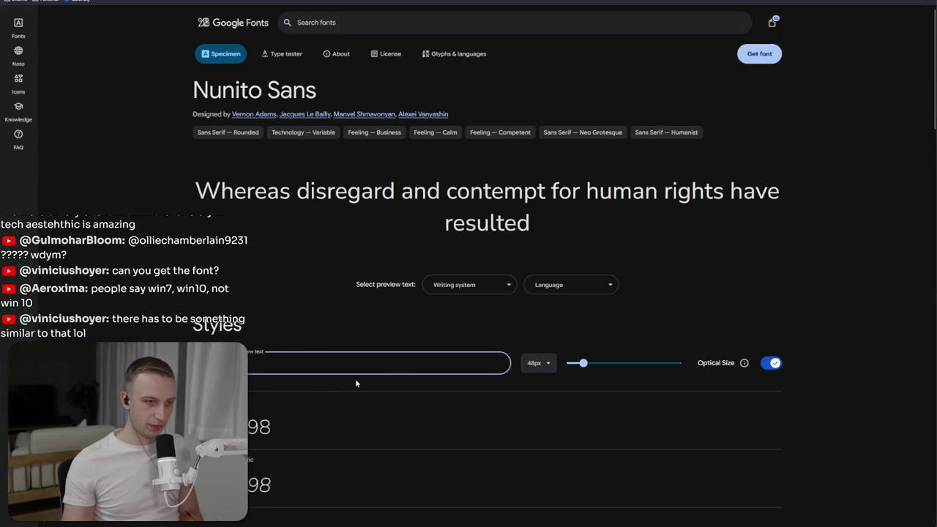
scroll(325, 388, down, 10)
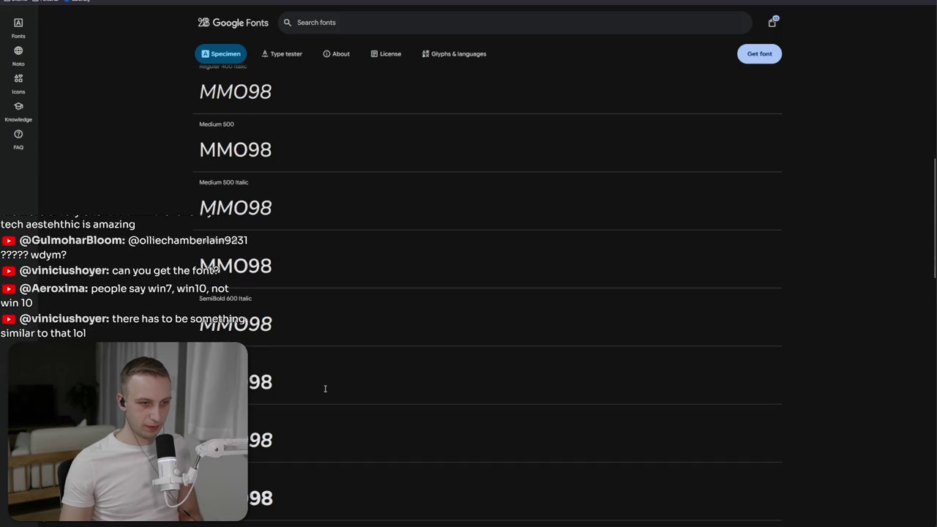
scroll(325, 389, down, 2)
key(ctrl+a)
key(BackSpace)
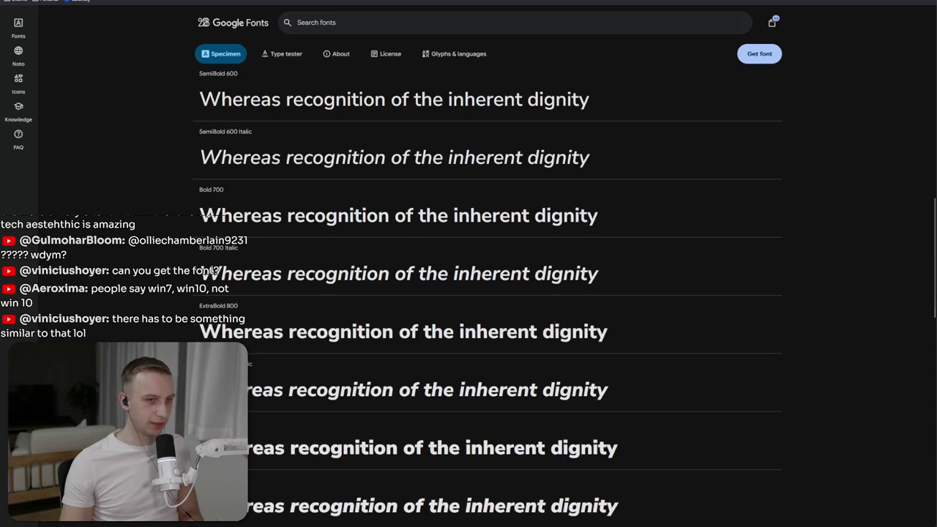
scroll(487, 293, up, 2)
scroll(486, 293, up, 10)
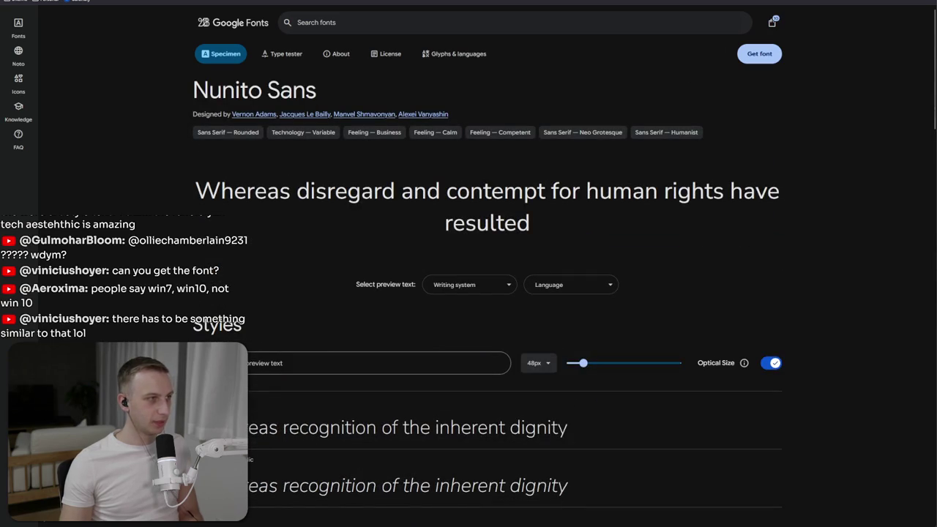
key(alt+Tab)
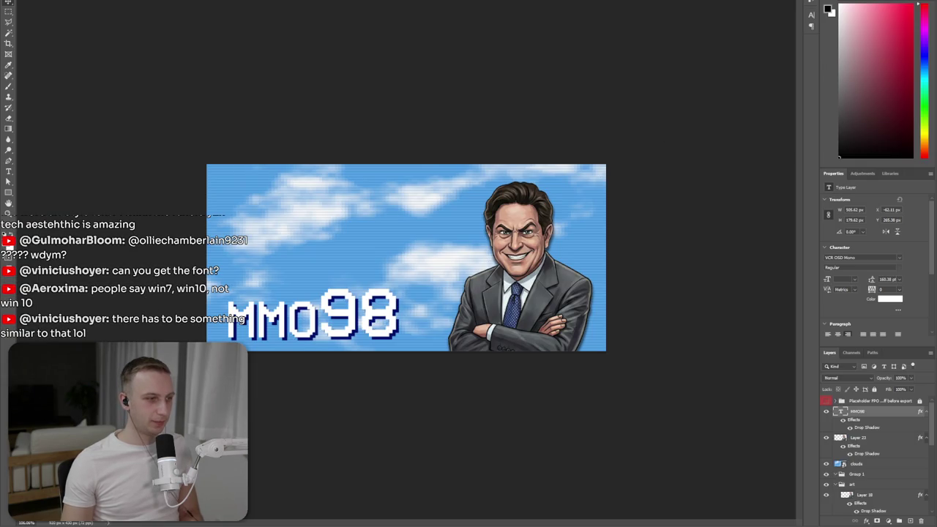
- Load the running Unity game and bring up its World map window
key(alt+Tab)
click(312, 161)
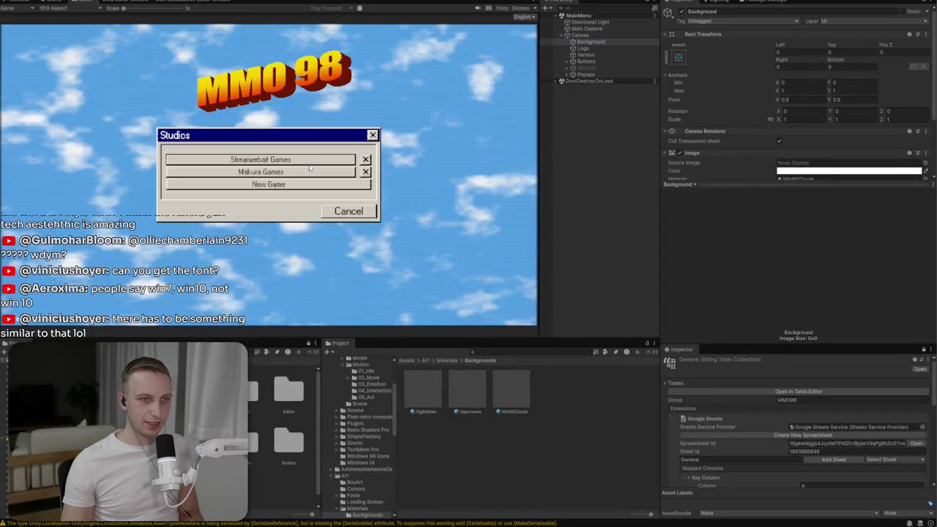
click(306, 161)
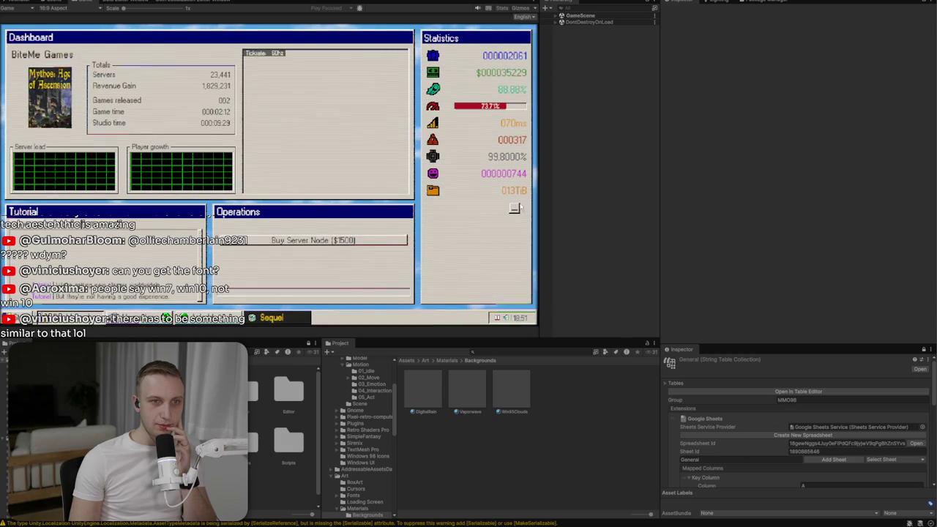
click(121, 318)
click(141, 320)
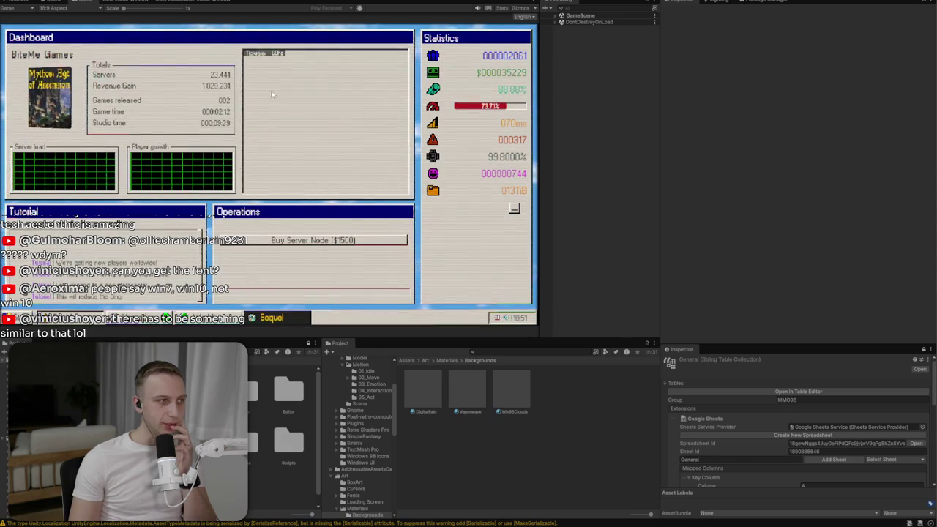
click(139, 318)
click(207, 318)
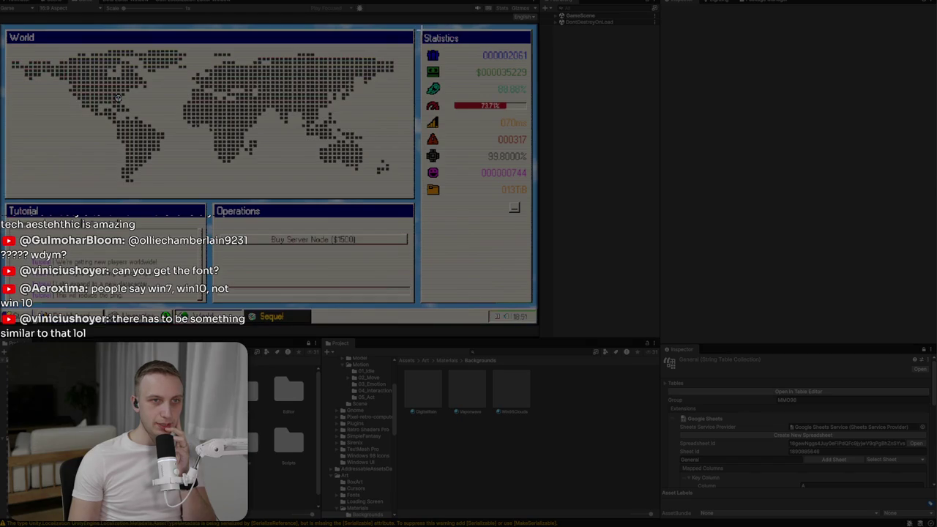
- Capture the Statistics panel as a screenshot and return to the capsule in Photoshop
mouse_move(420, 29)
mouse_down()
mouse_move(535, 199)
mouse_move(535, 148)
mouse_up()
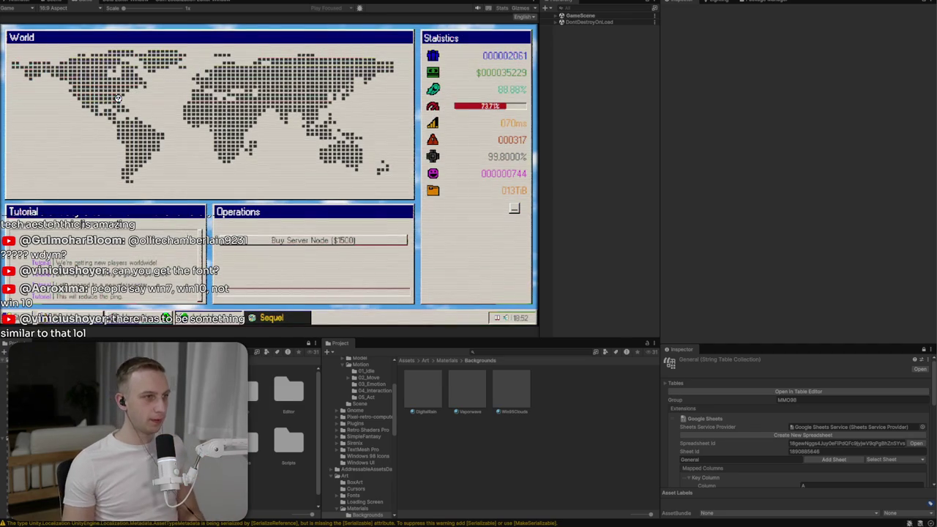
key(alt+Tab)
click(150, 213)
- Paste the captured Statistics panel, move it to the top left and shrink it
key(ctrl+v)
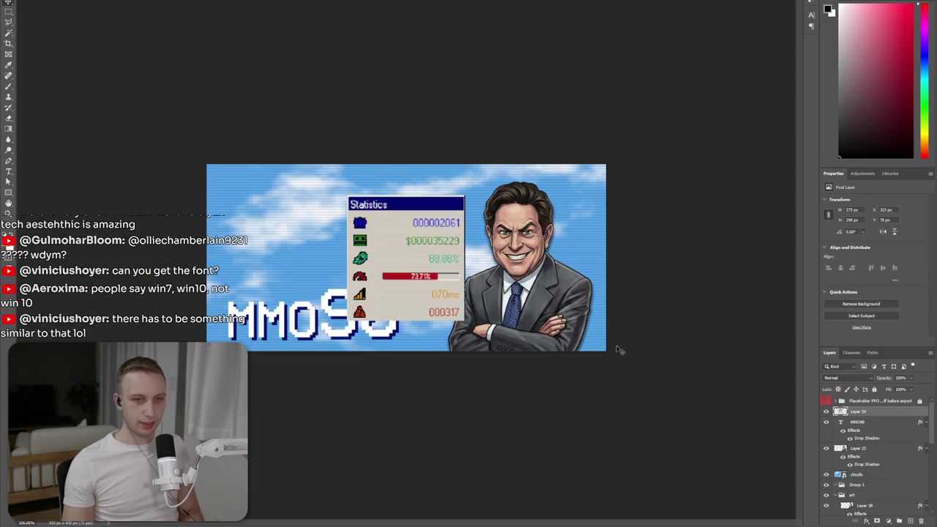
drag(439, 281, 306, 267)
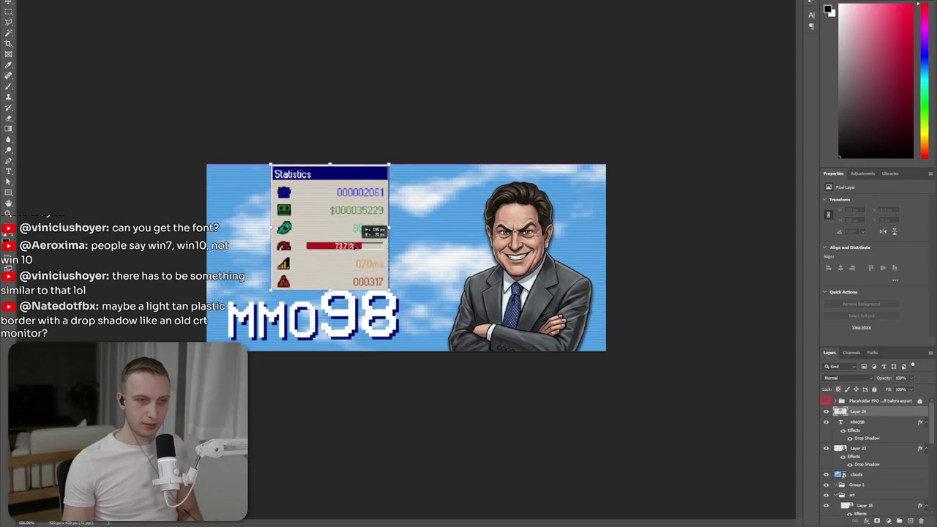
drag(331, 304, 325, 293)
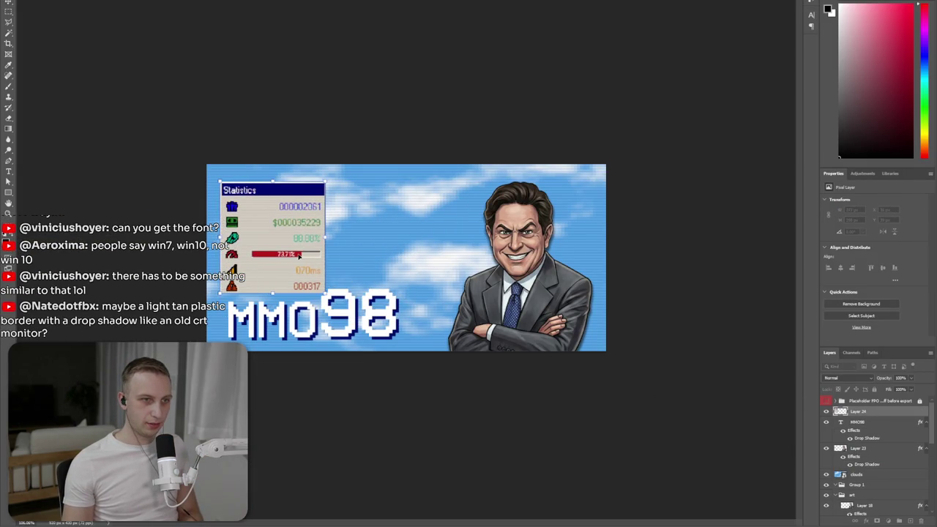
- Perspective-warp the Statistics panel, pulling in its right corners to tilt it
click(35, 0)
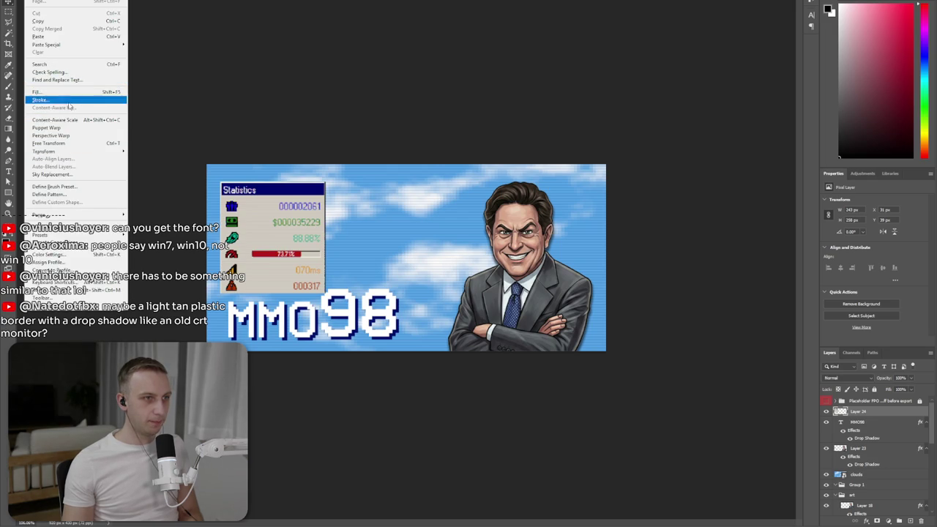
click(76, 137)
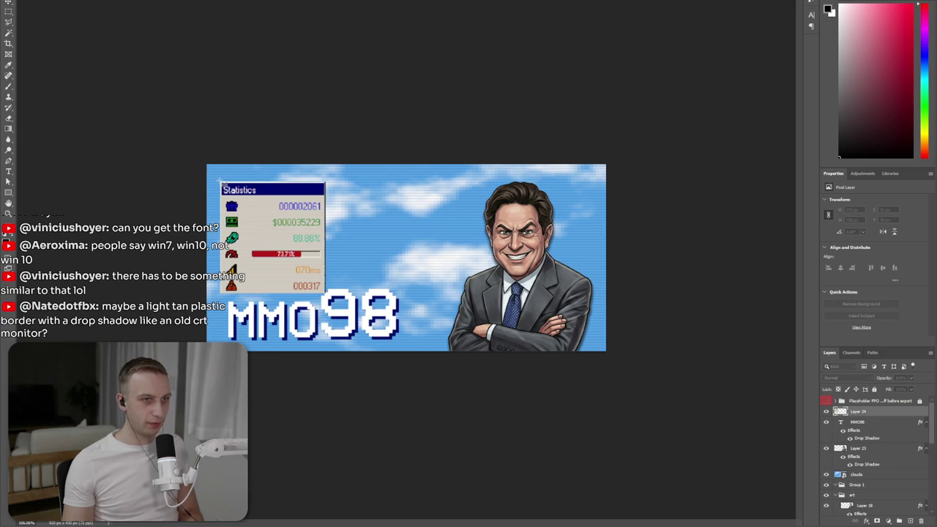
drag(219, 182, 326, 295)
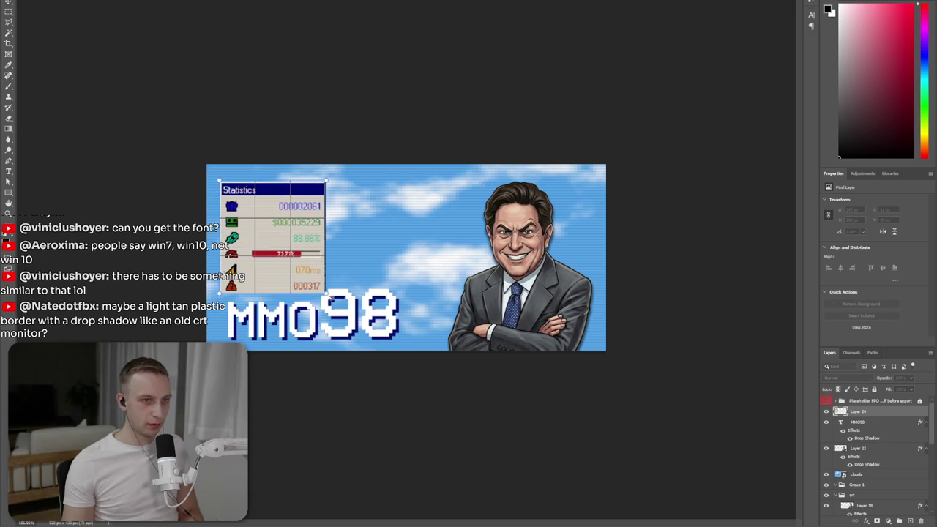
key(w)
drag(325, 294, 321, 285)
drag(326, 187, 321, 190)
drag(323, 286, 318, 284)
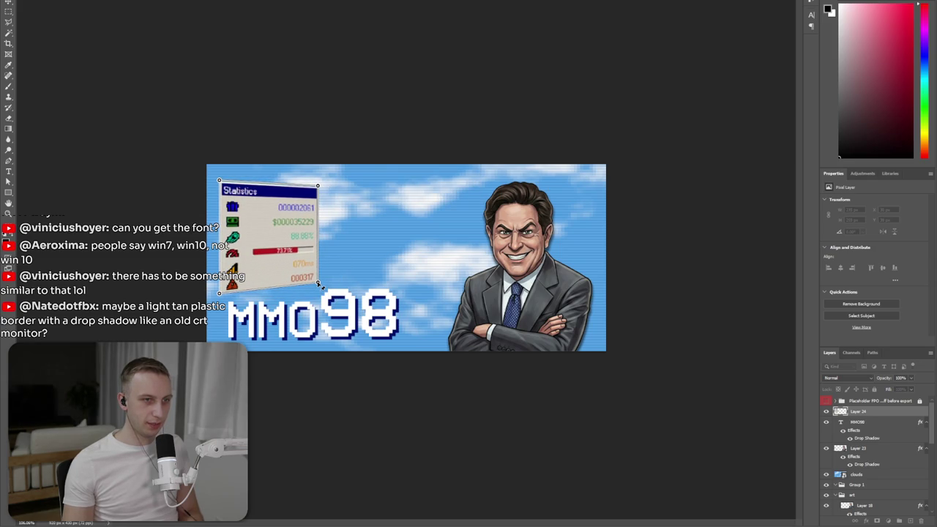
key(Return)
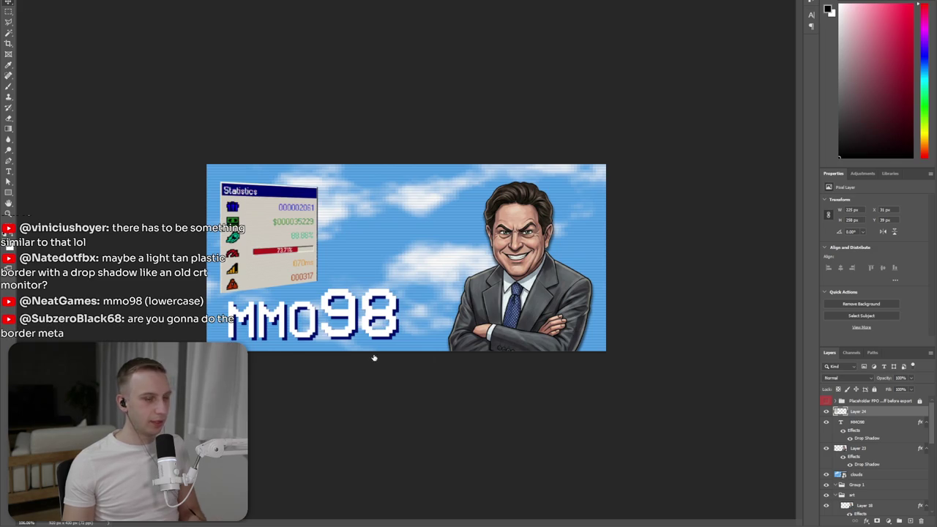
- Add a black drop shadow to the Statistics panel layer
key(ctrl+alt+b)
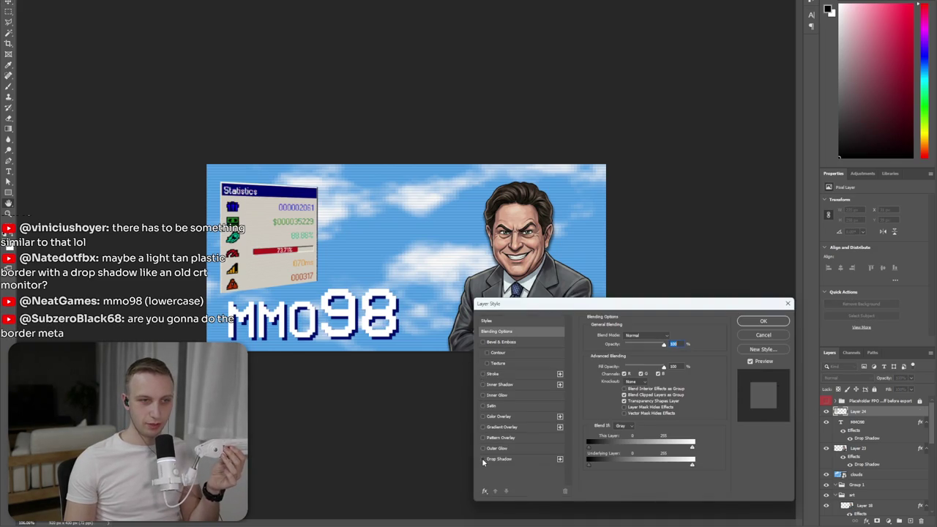
click(511, 458)
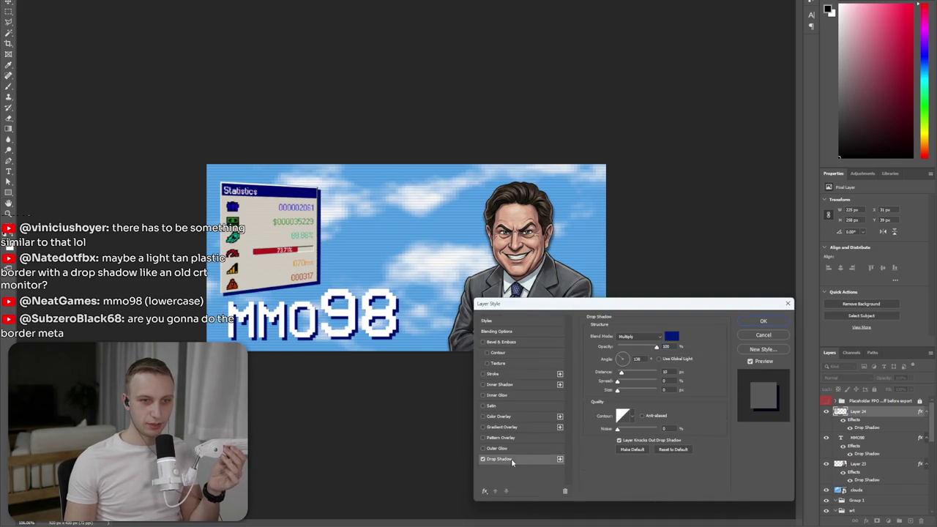
click(670, 336)
drag(404, 388, 405, 489)
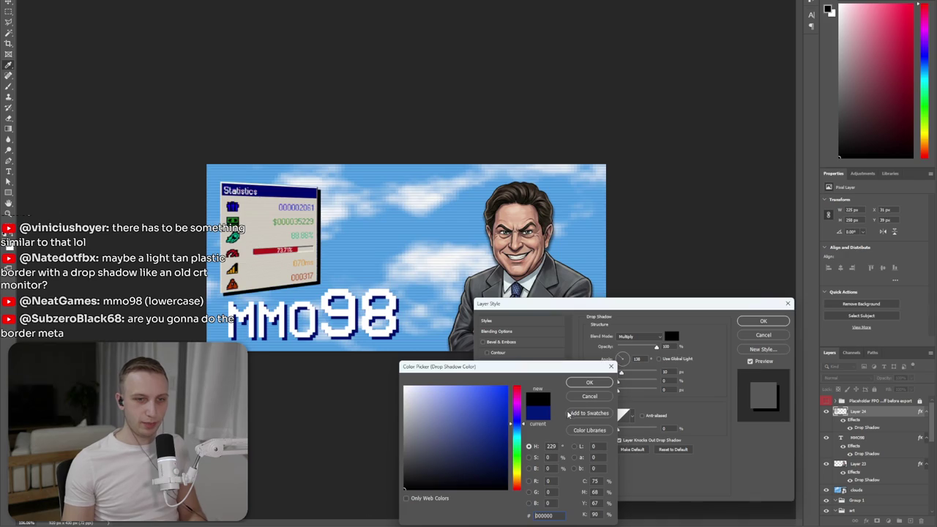
click(601, 382)
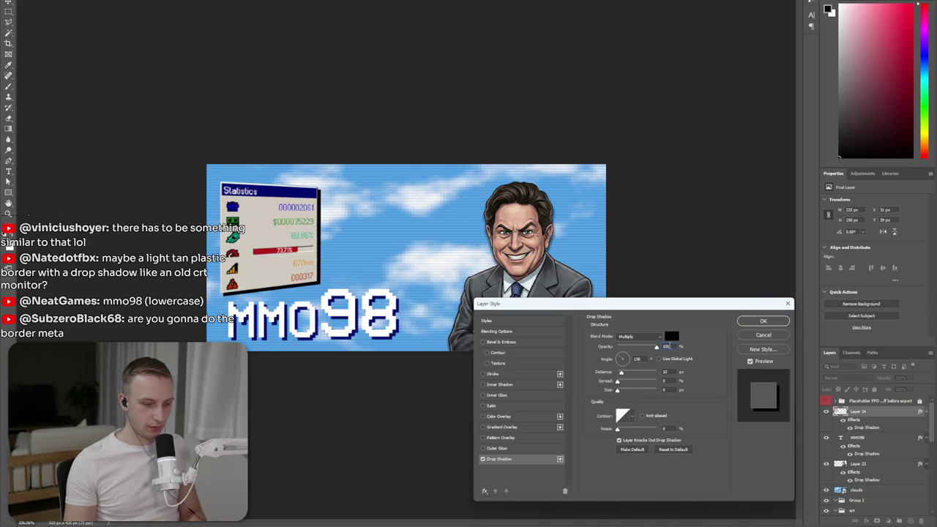
click(668, 346)
text(50)
key(Return)
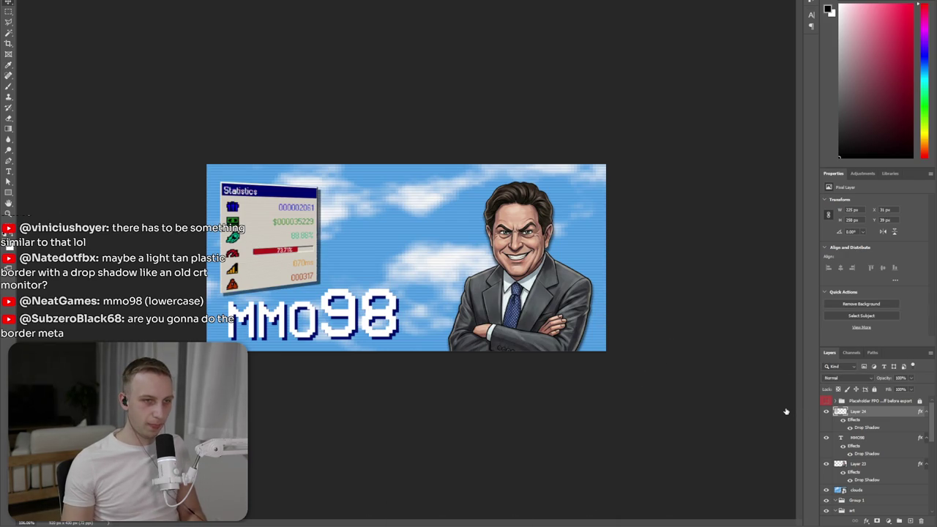
- Adjust the drop shadow's direction and distance, then move the panel up near the top edge
double_click(867, 421)
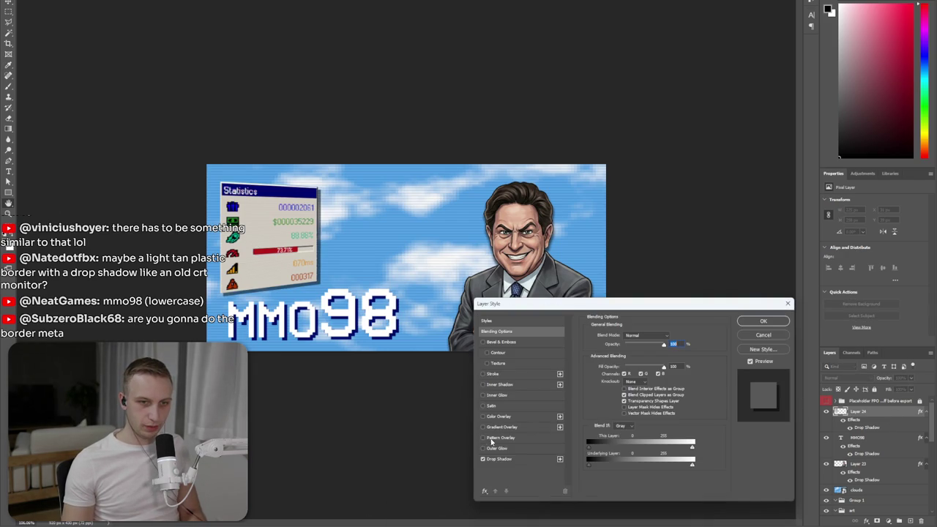
click(499, 459)
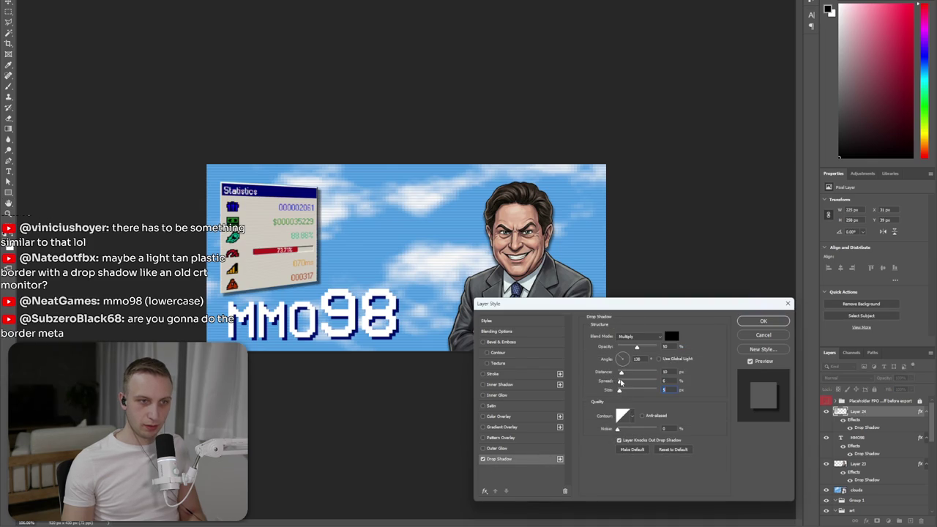
drag(280, 304, 276, 308)
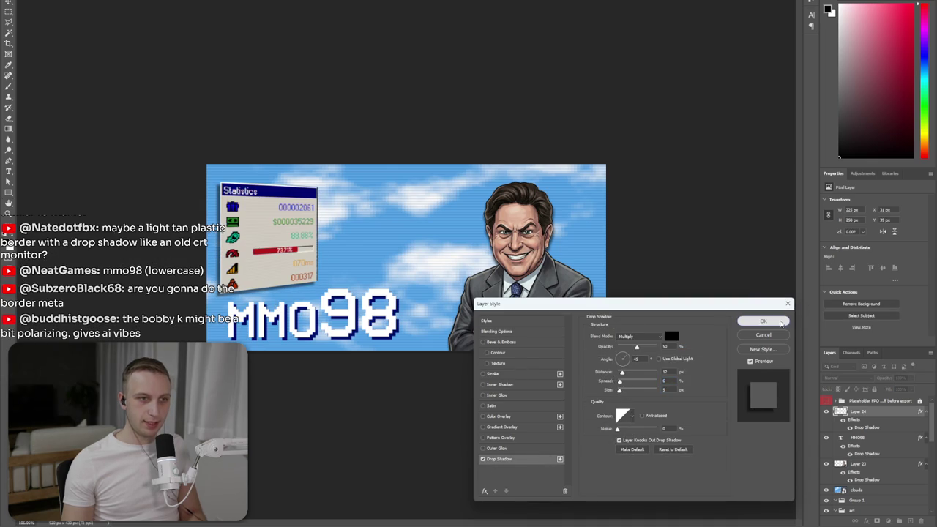
click(763, 321)
drag(265, 252, 270, 247)
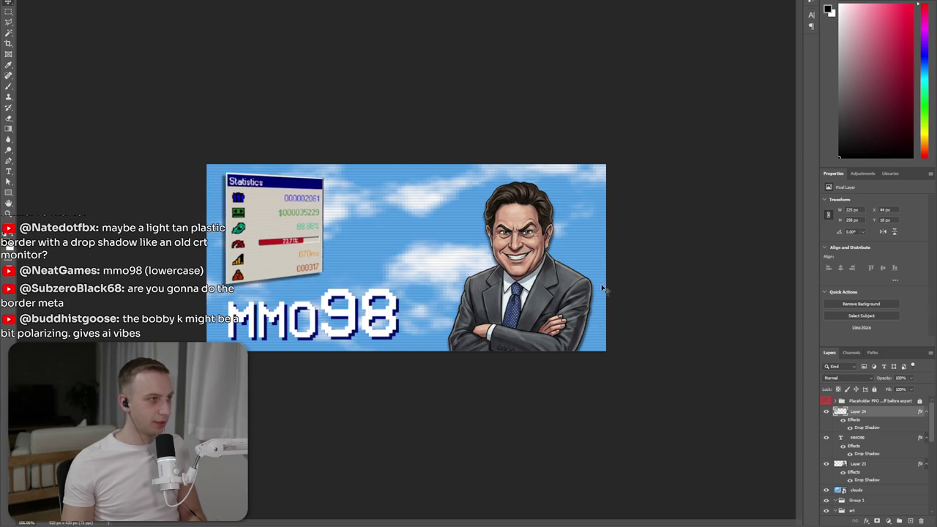
- Hide the businessman layer and nudge the Statistics panel slightly left
click(871, 463)
click(826, 463)
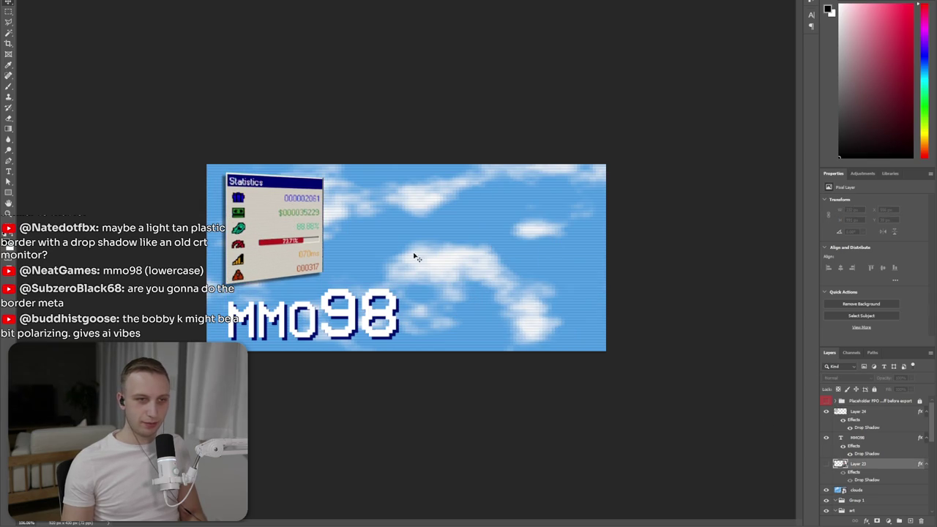
drag(319, 207, 314, 206)
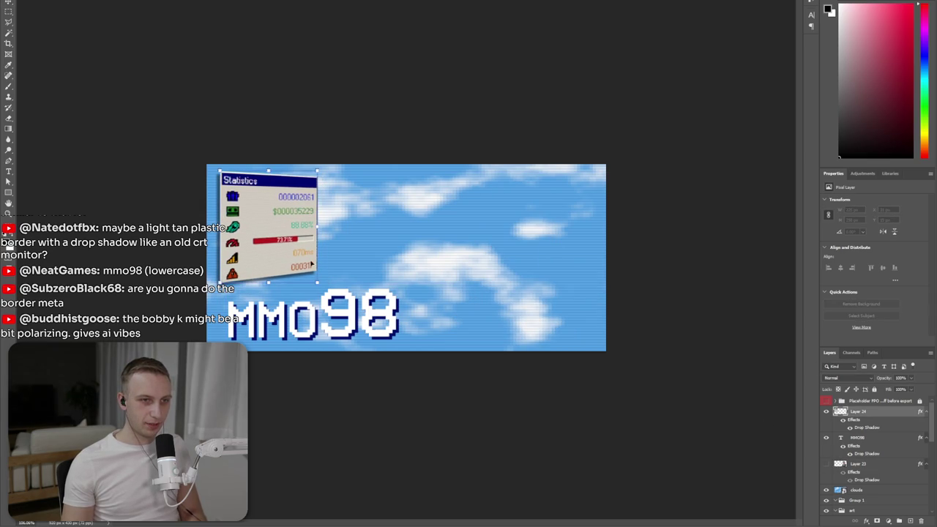
drag(306, 246, 306, 246)
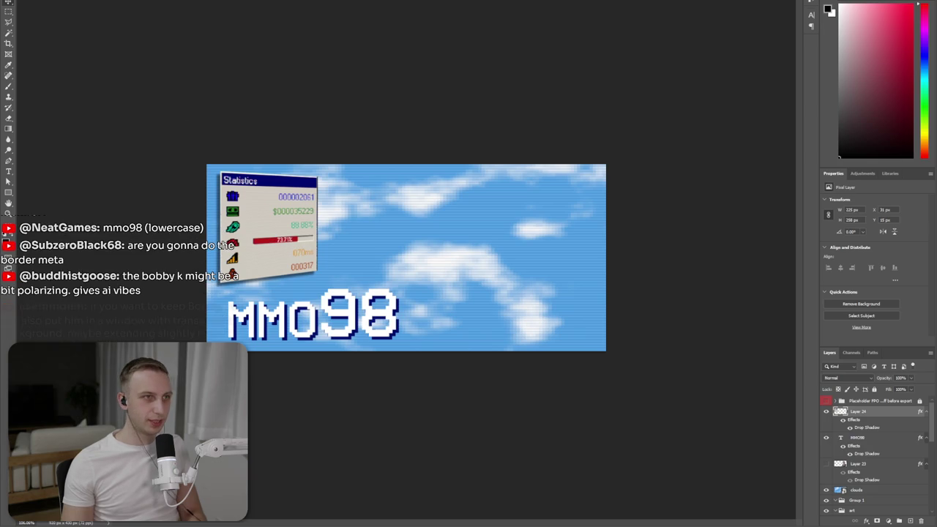
- Open Filter > Blur > Gaussian Blur and cancel without applying it
click(121, 1)
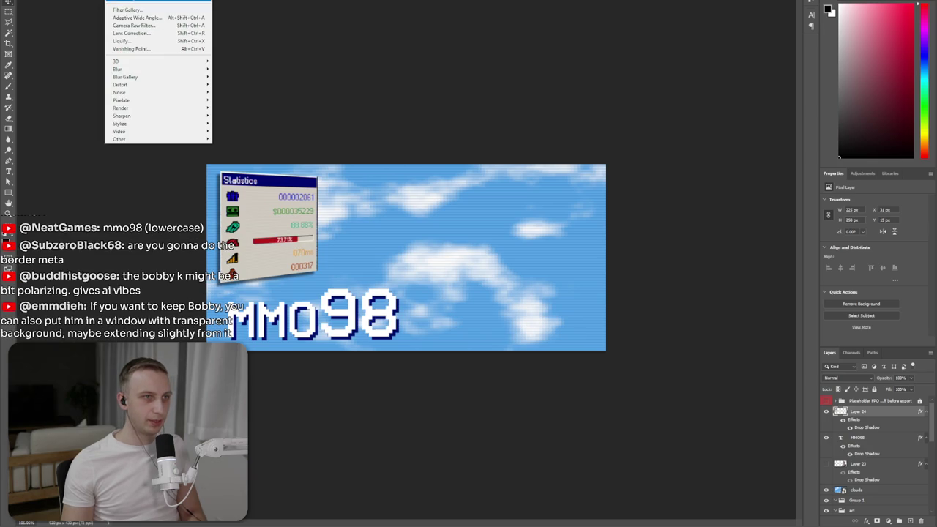
mouse_move(124, 69)
click(234, 101)
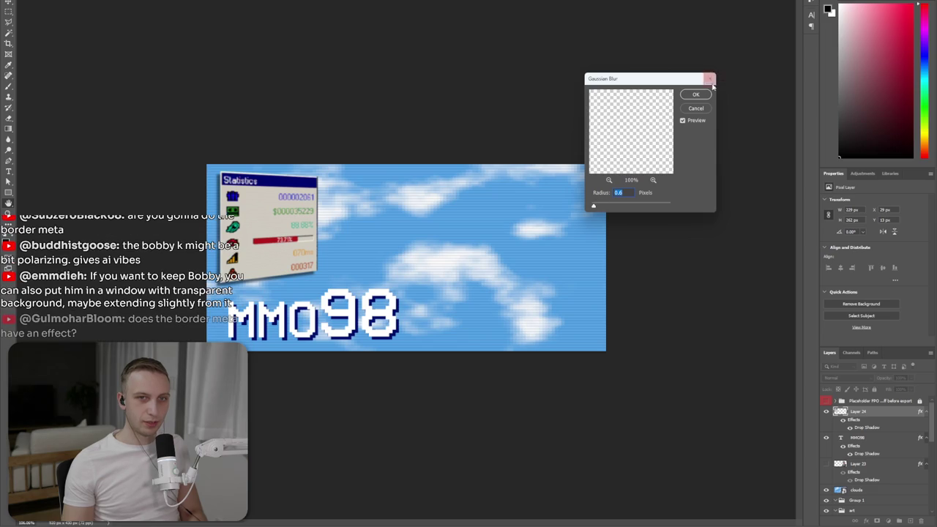
click(695, 109)
- Back in Unity, bring up the game's Dashboard window with the village view running
key(alt+Tab)
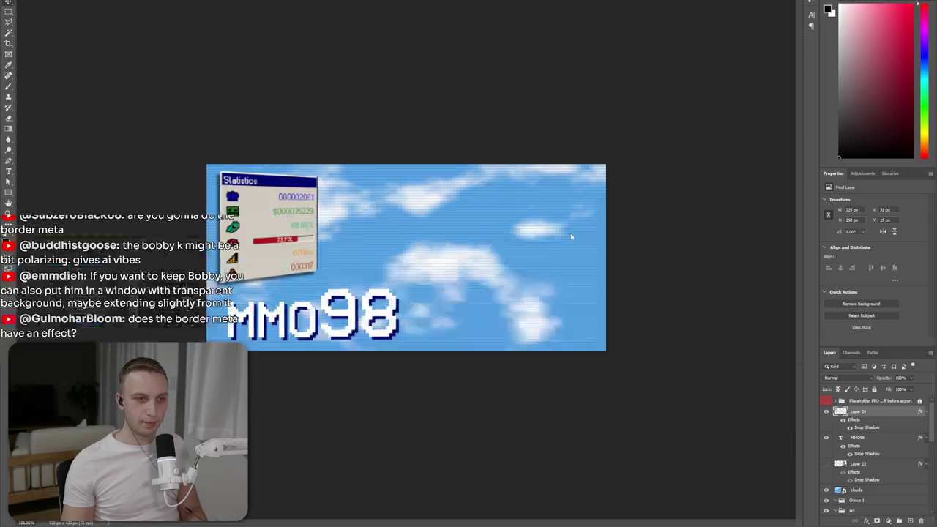
click(79, 324)
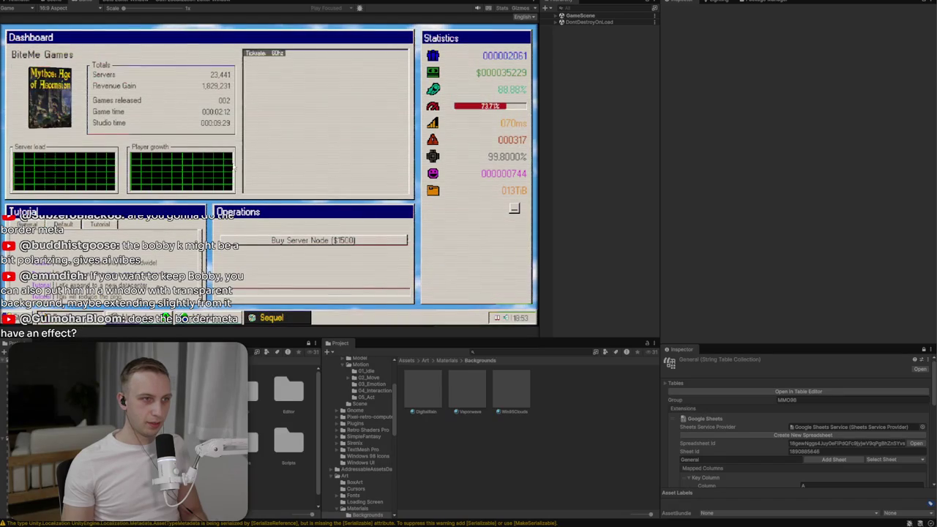
click(498, 317)
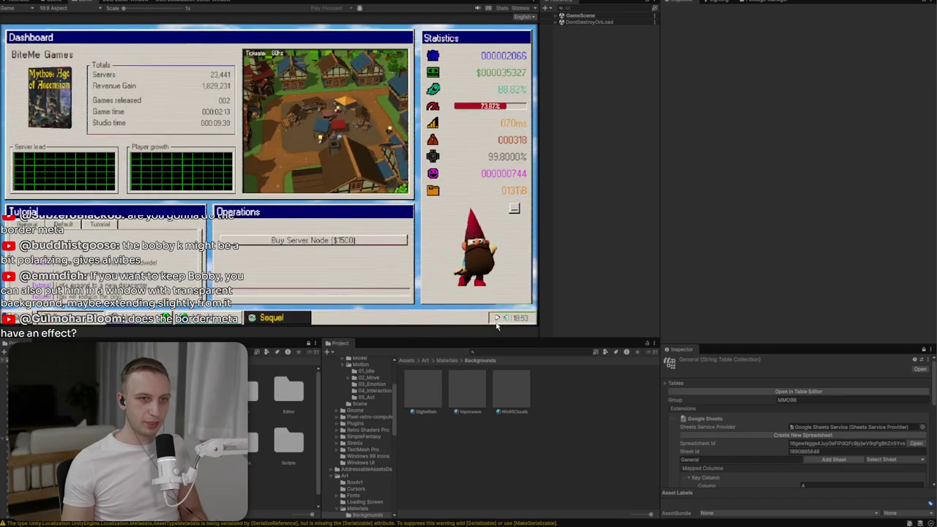
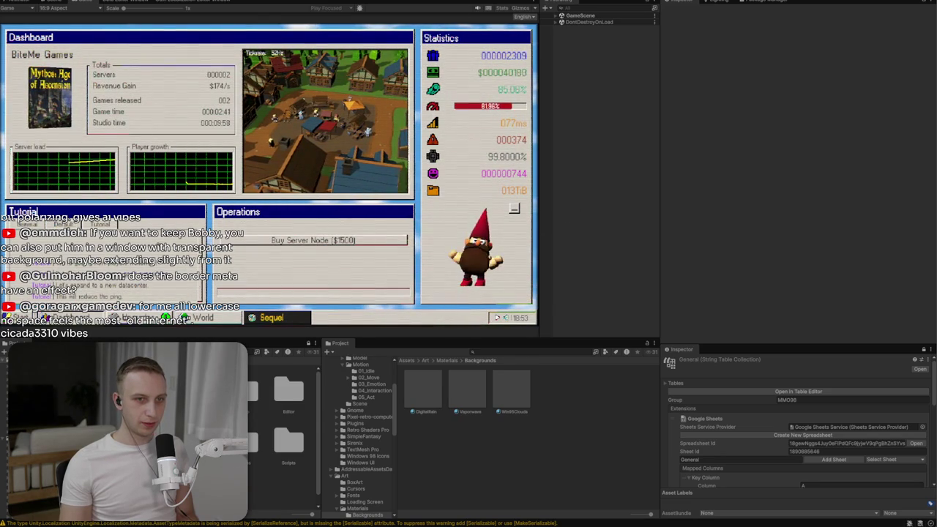
- Make Idle the layer default state in the gnome's Animator controller
click(14, 1)
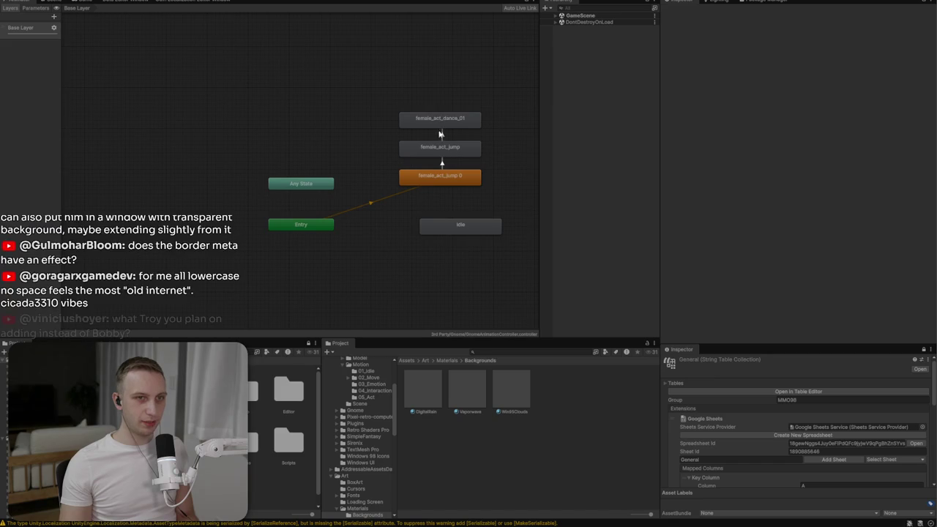
right_click(441, 232)
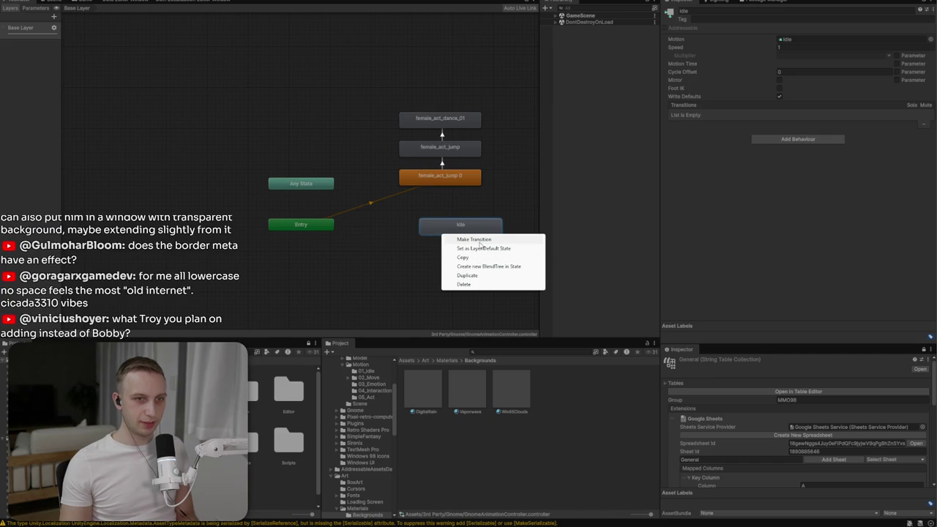
click(483, 248)
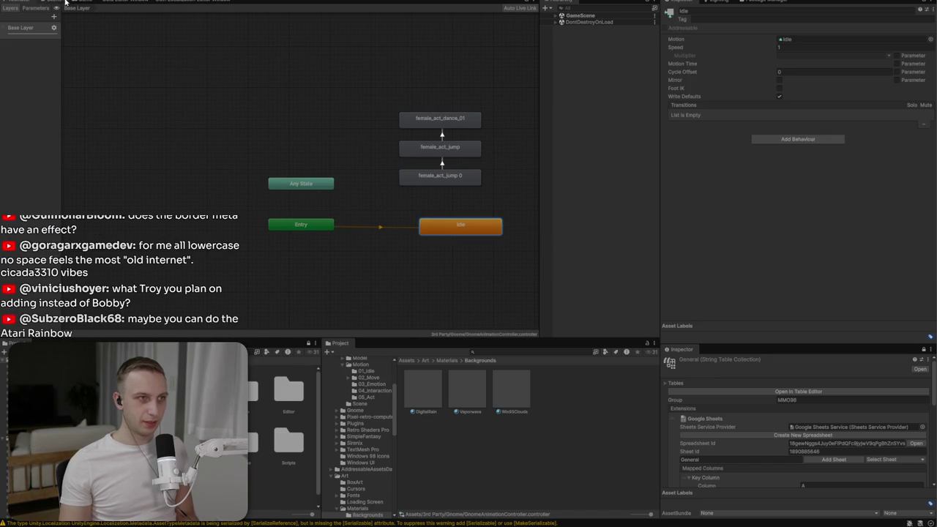
- Check the game view fullscreen and its aspect ratio list, then switch to Photoshop
click(138, 6)
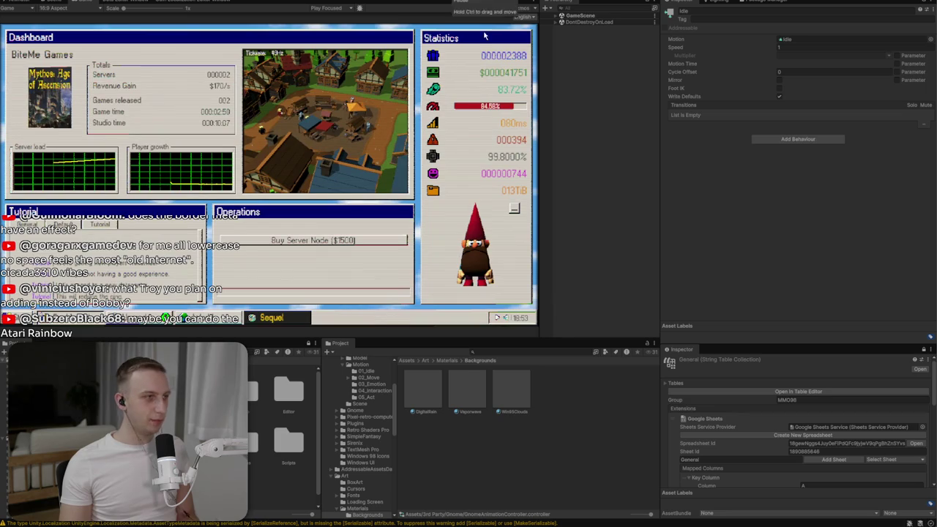
key(ctrl+shift+F7)
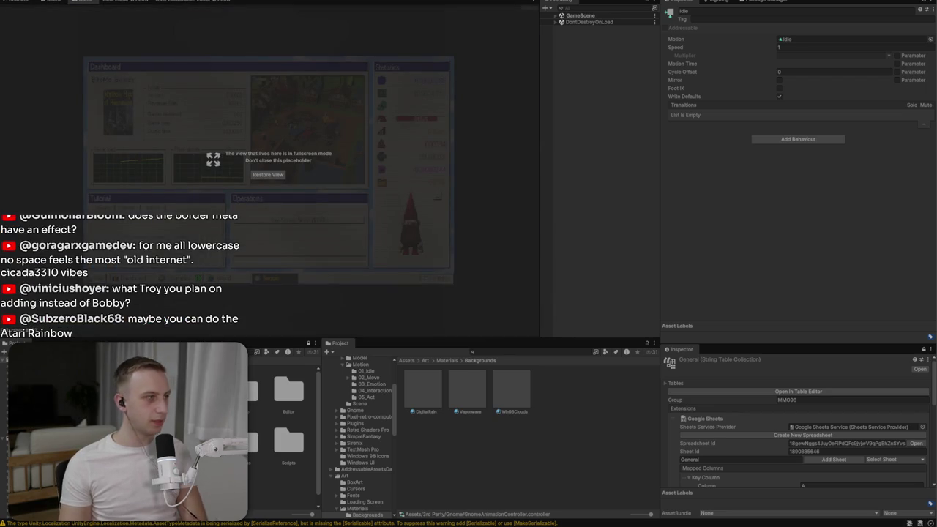
key(ctrl+shift+F7)
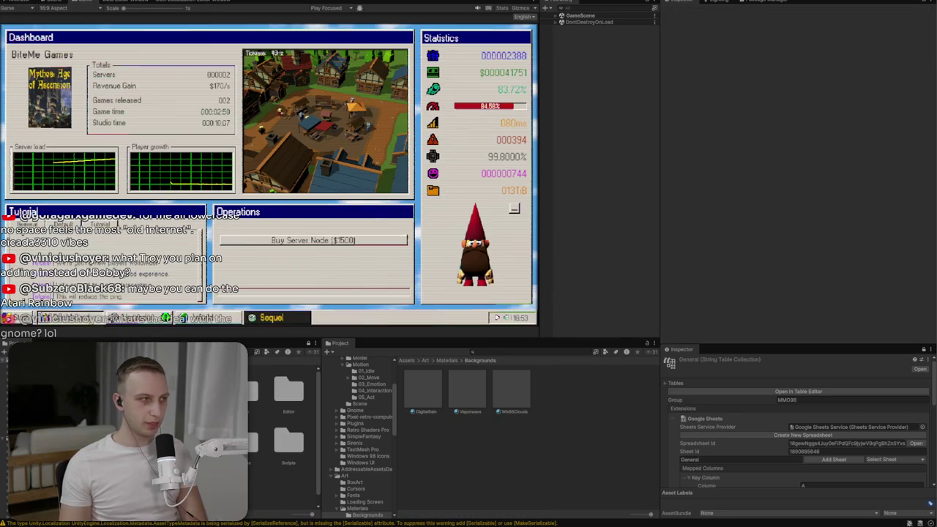
key(ctrl+shift+F7)
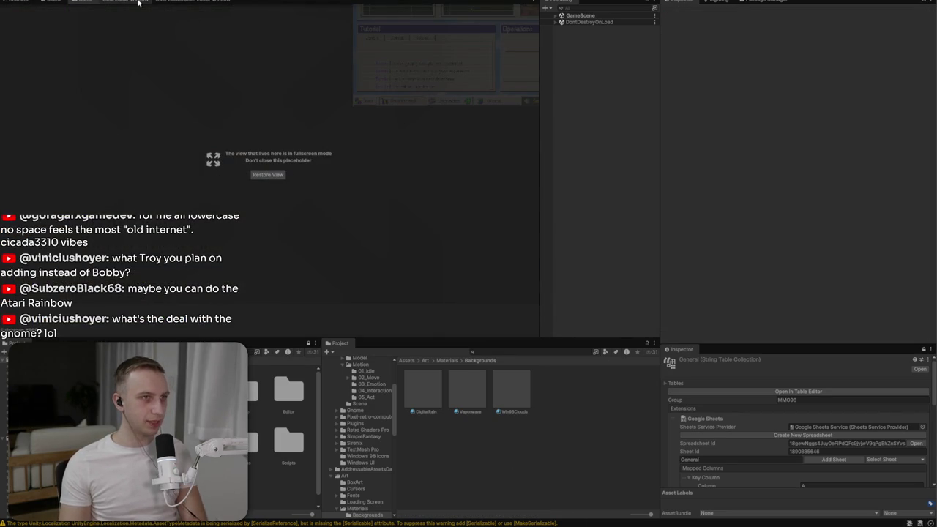
key(ctrl+shift+F7)
click(73, 9)
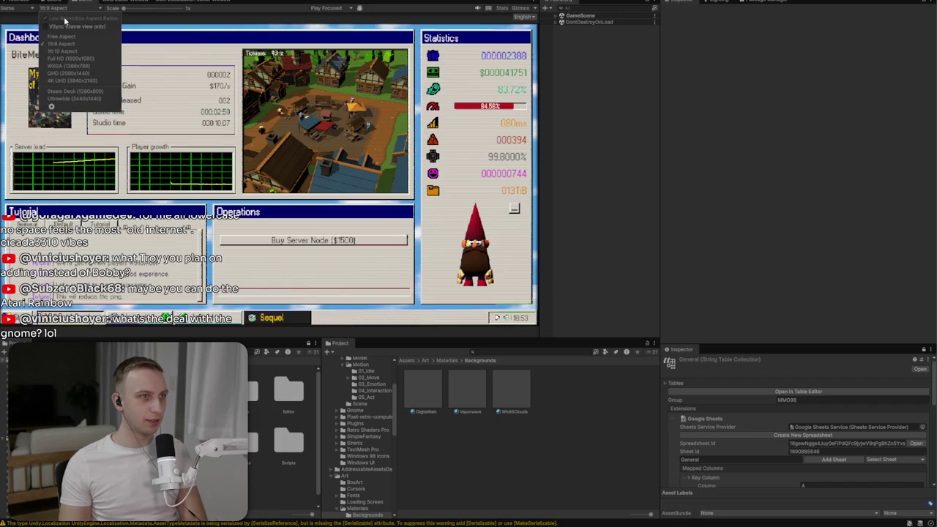
click(61, 45)
key(alt+Tab)
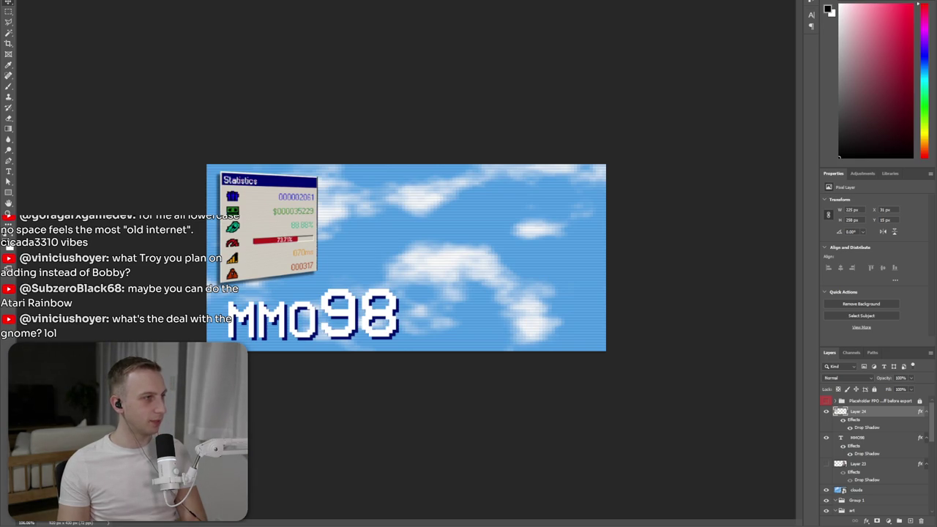
- Maximize Unity, enter Play mode, start a game and buy a $1500 server node
key(alt+Tab)
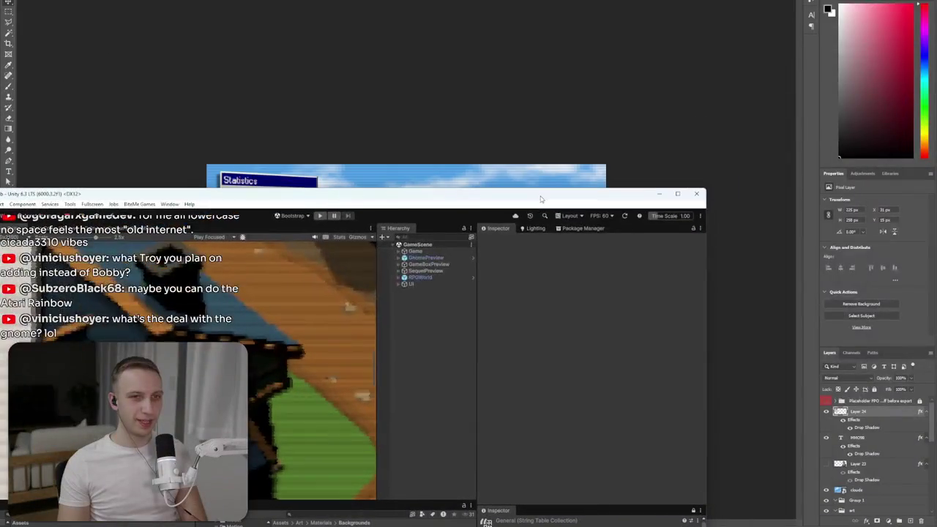
key(super+Down)
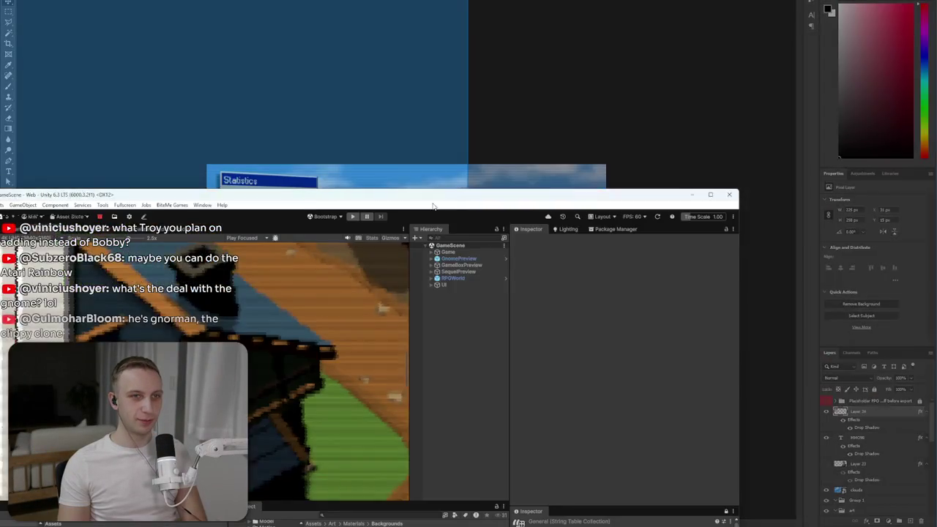
double_click(461, 208)
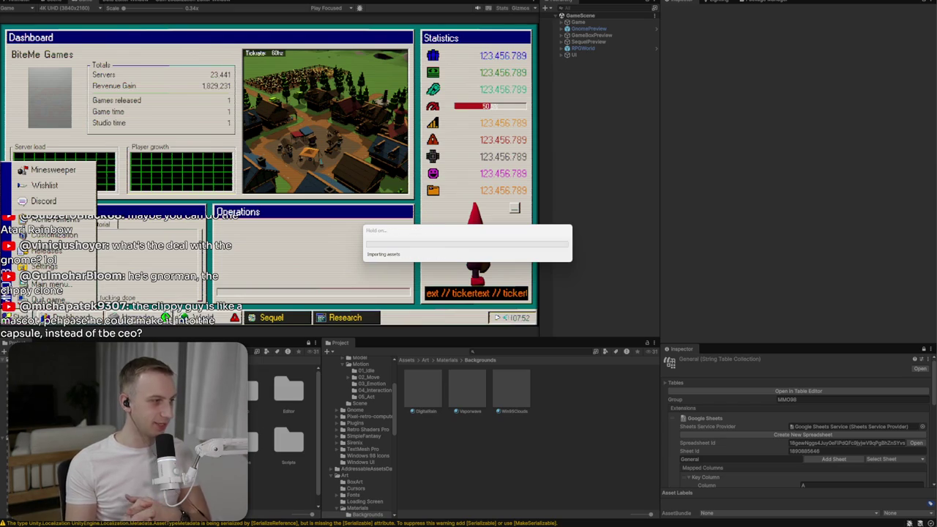
key(ctrl+p)
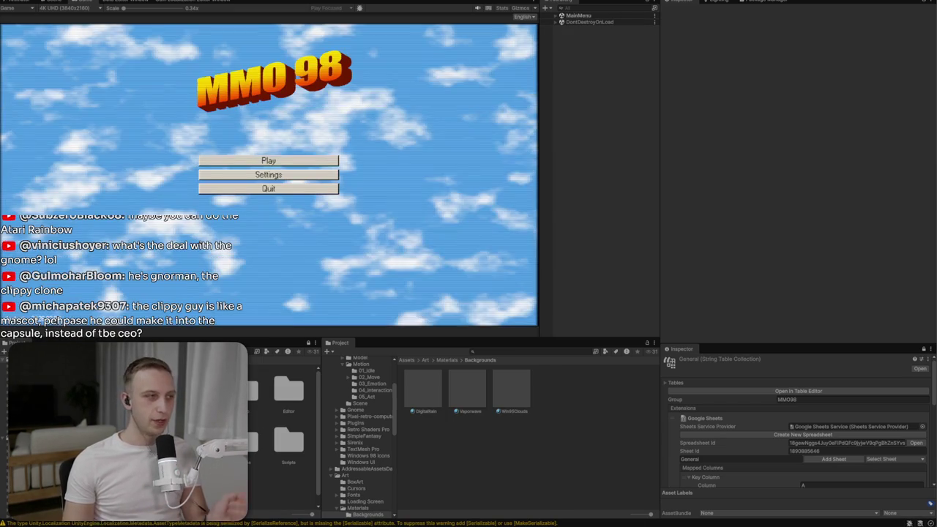
click(281, 159)
click(281, 170)
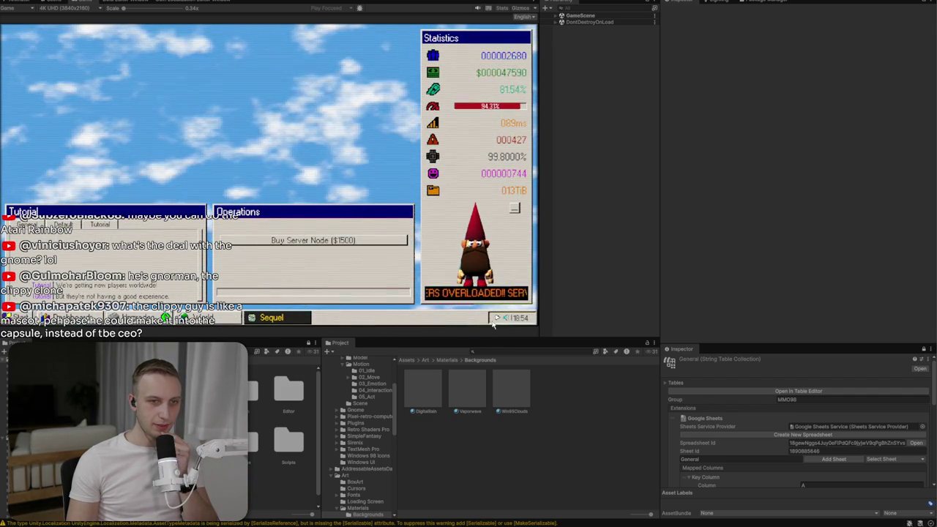
click(344, 240)
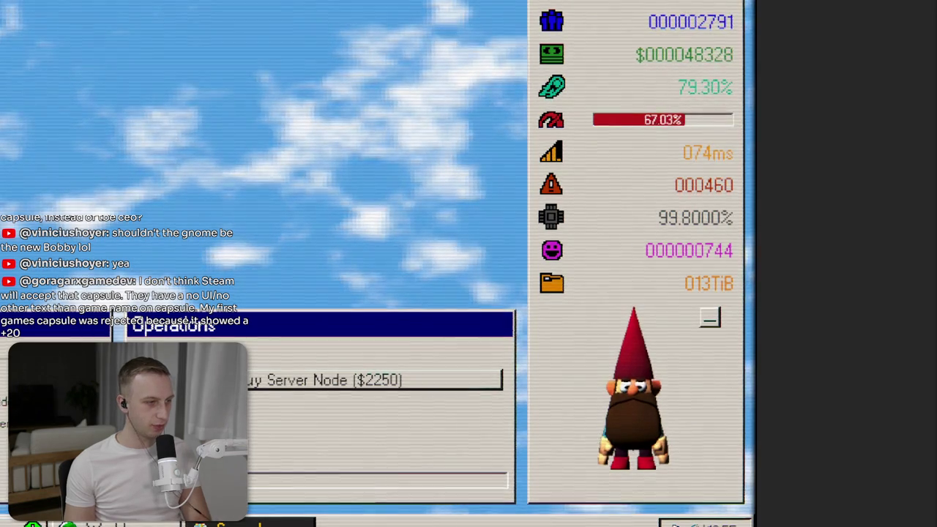
- Disable Enable CRT Effect in the game's settings and capture the gnome
key(Escape)
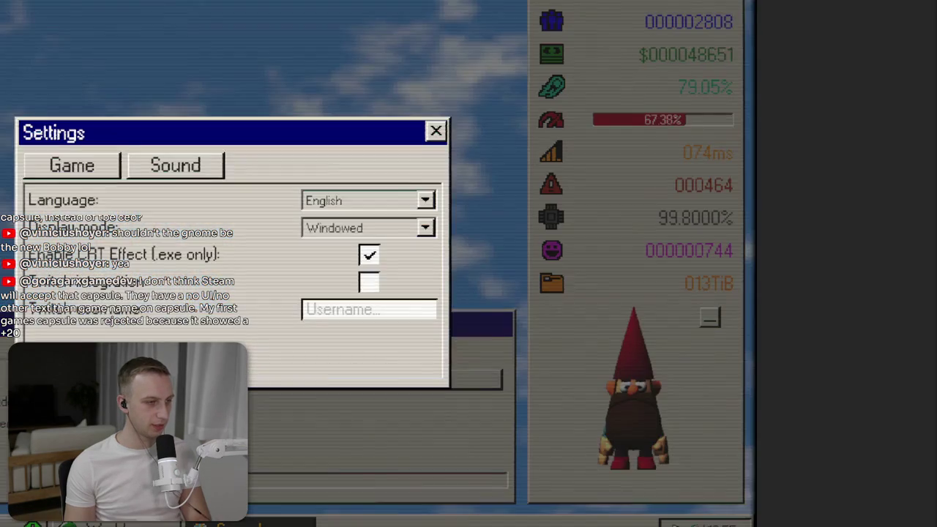
click(370, 254)
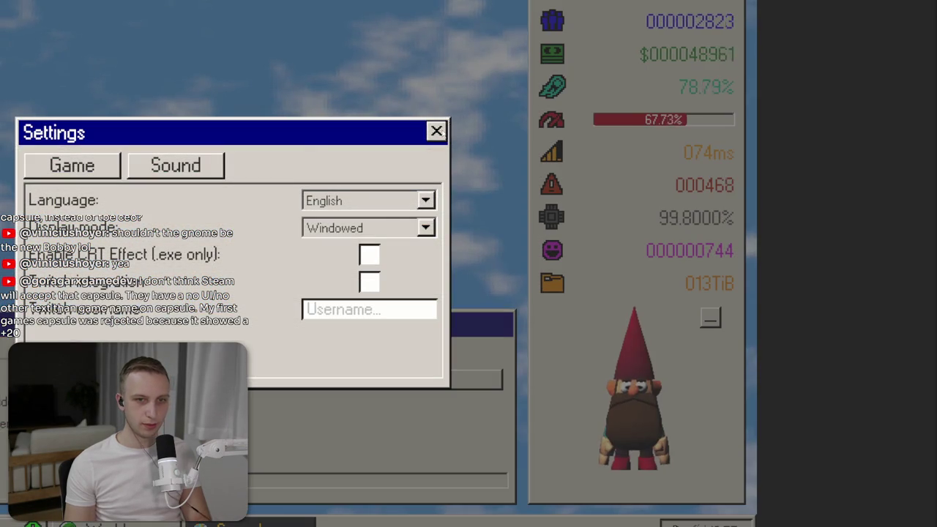
key(Escape)
key(Escape)
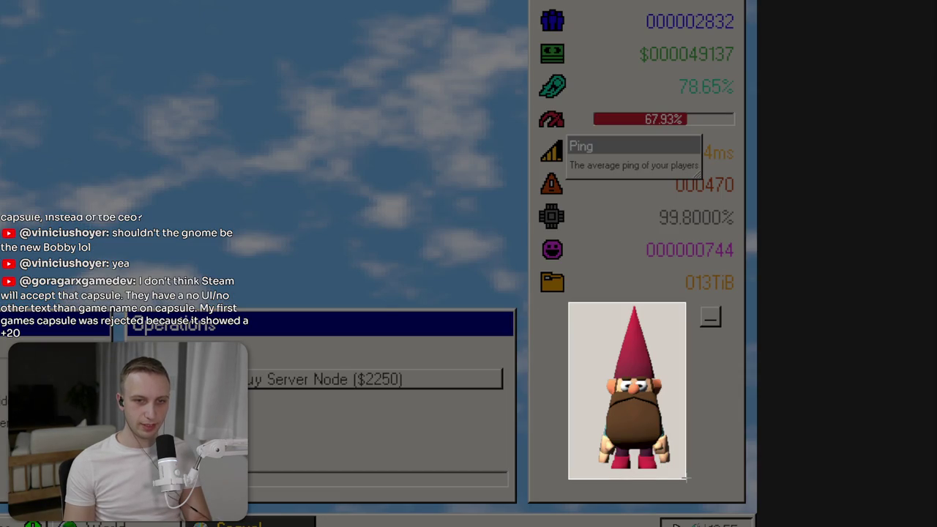
key(Escape)
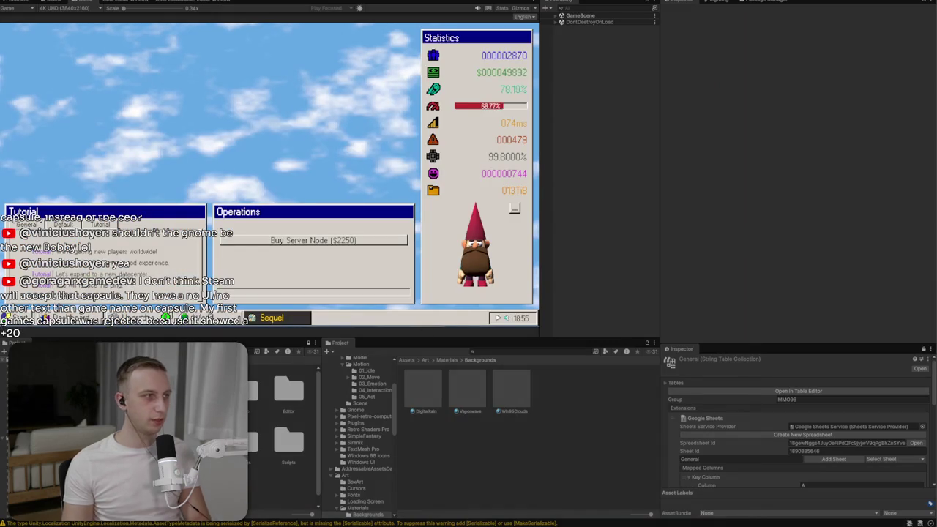
key(alt+Tab)
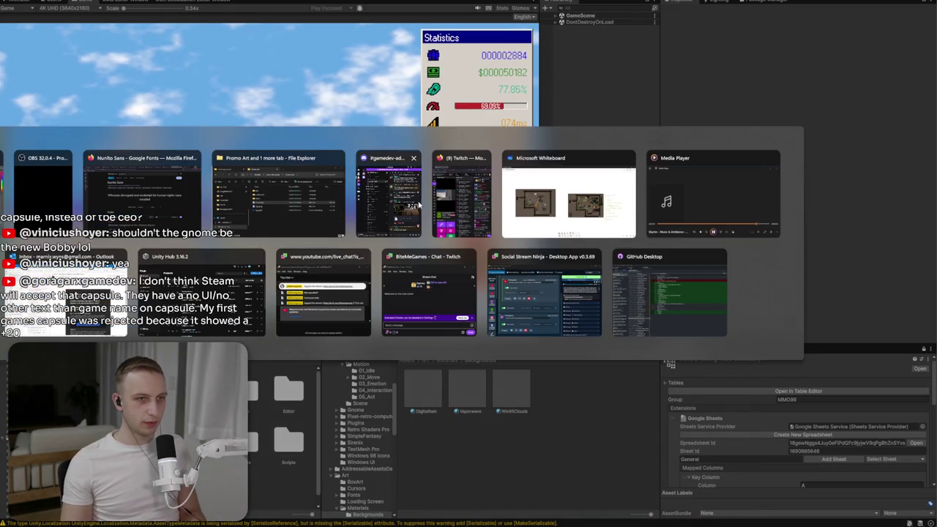
- Paste the gnome, remove its grey background, and move it to the capsule's right side
key(ctrl+v)
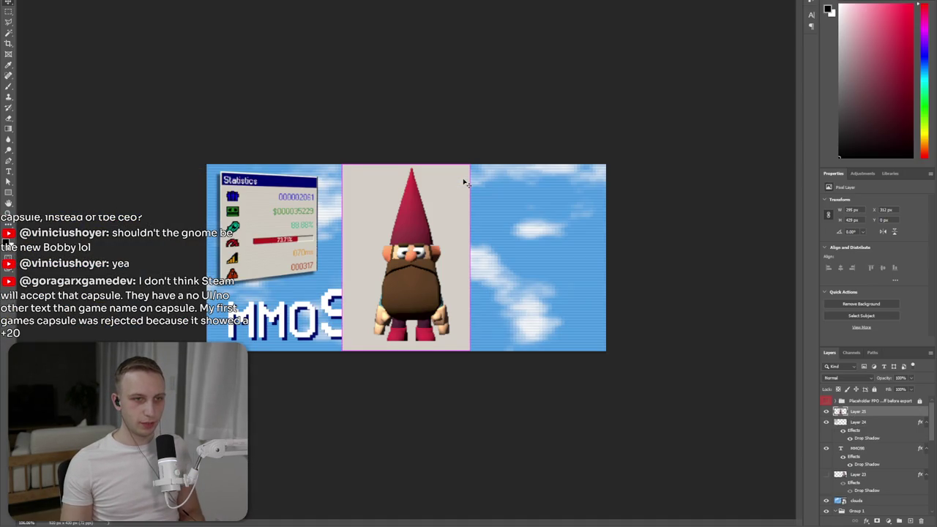
click(454, 183)
key(Delete)
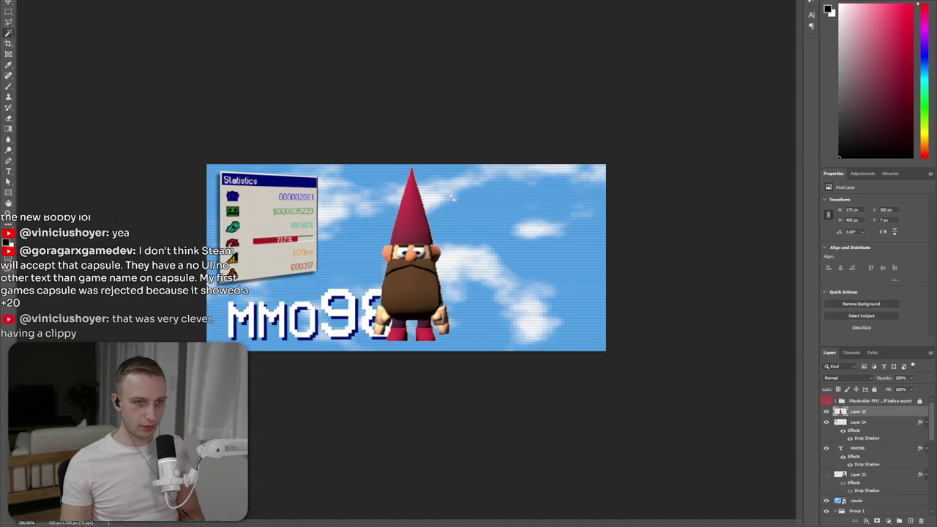
drag(420, 272, 555, 273)
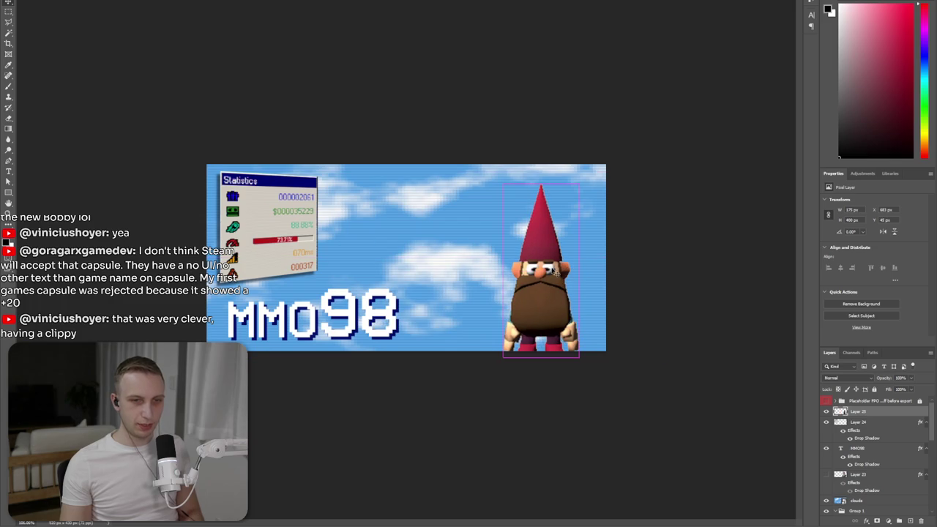
- Shrink the gnome, tilt it slightly clockwise, and commit the transform
key(ctrl+t)
drag(541, 184, 542, 213)
mouse_move(546, 287)
mouse_down()
mouse_move(535, 286)
mouse_move(560, 283)
mouse_move(545, 277)
mouse_up()
drag(582, 178, 591, 180)
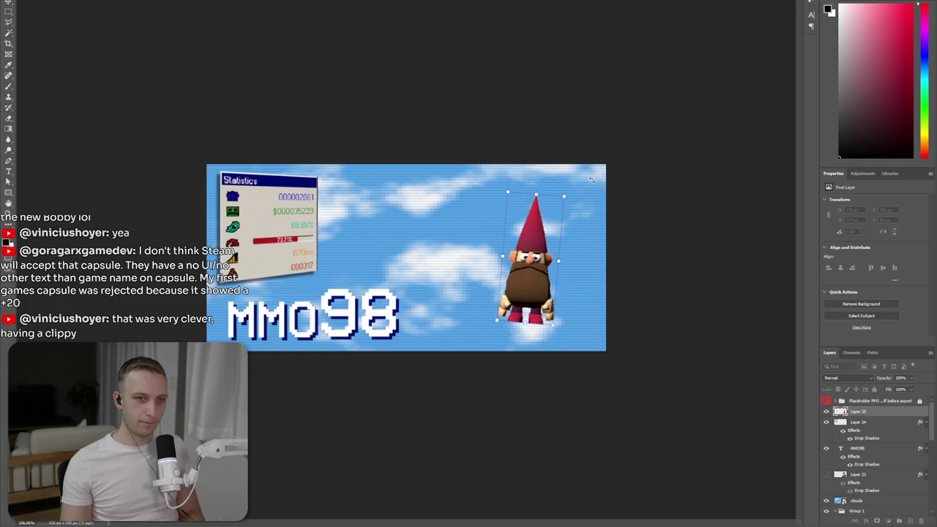
drag(557, 260, 564, 270)
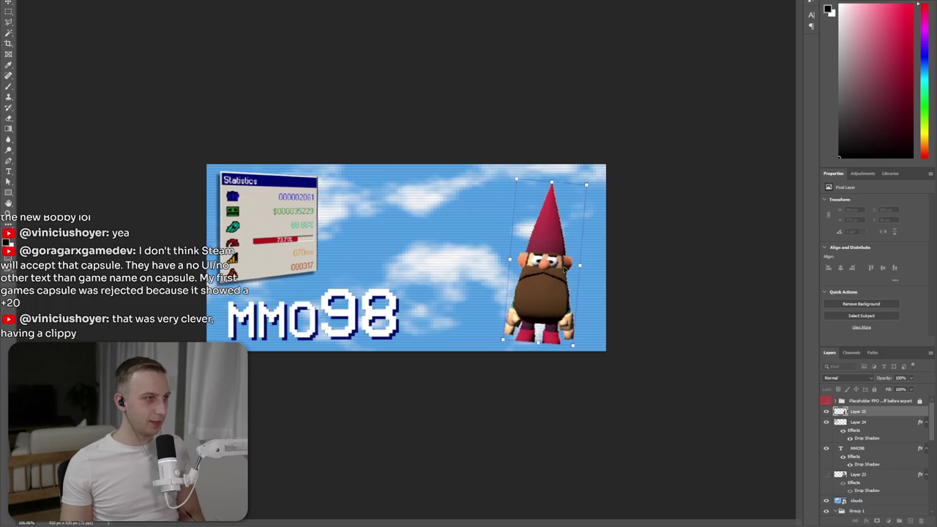
key(Return)
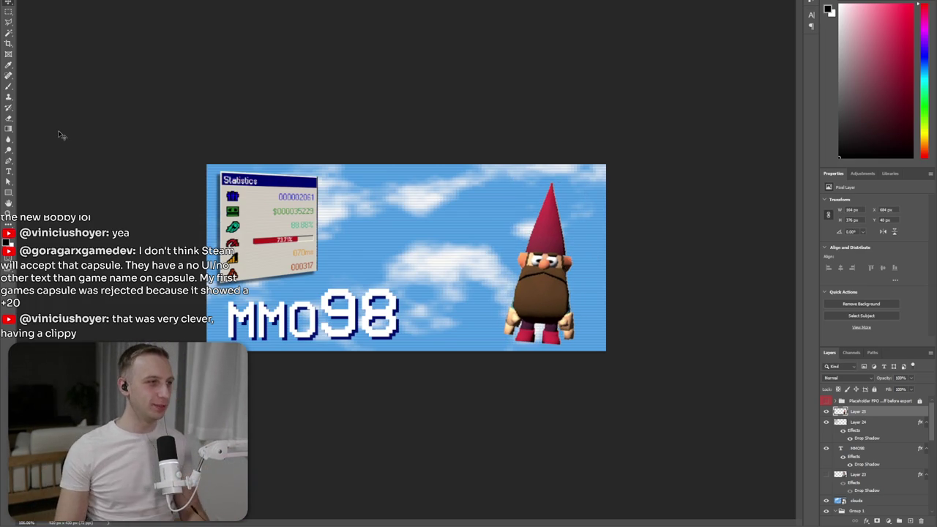
key(alt+Tab)
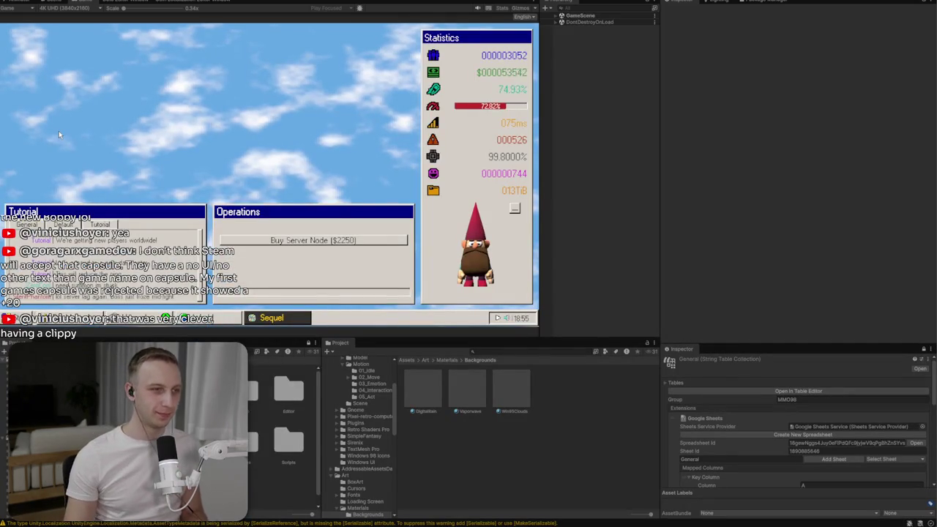
- Open and close the game's settings from its start menu
click(15, 318)
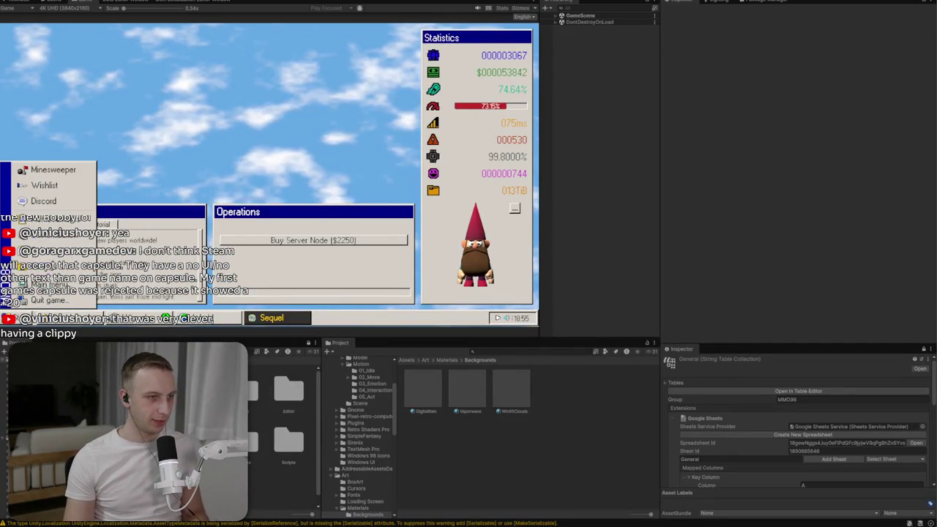
click(44, 220)
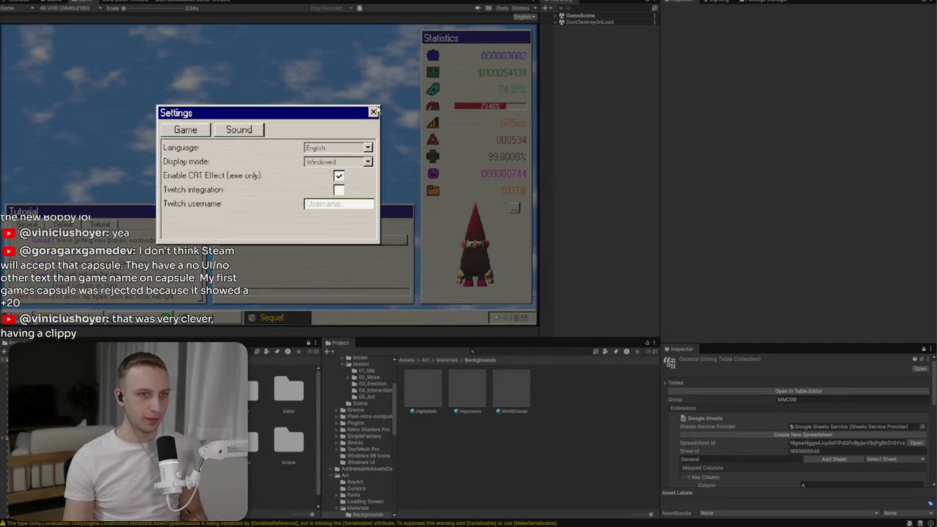
click(373, 114)
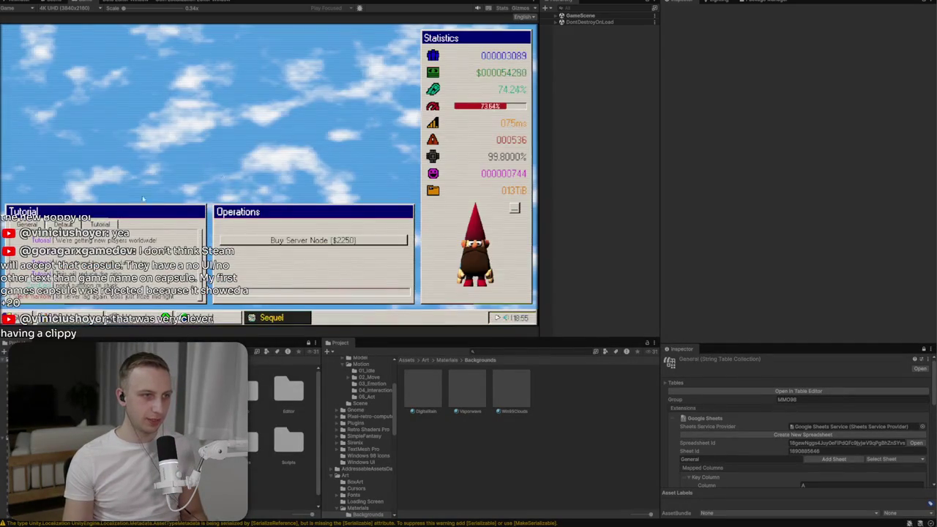
- Select GameScene > UI > Footer > IRC > Content > Title and change its text from Tutorial to Chat
click(555, 15)
click(561, 55)
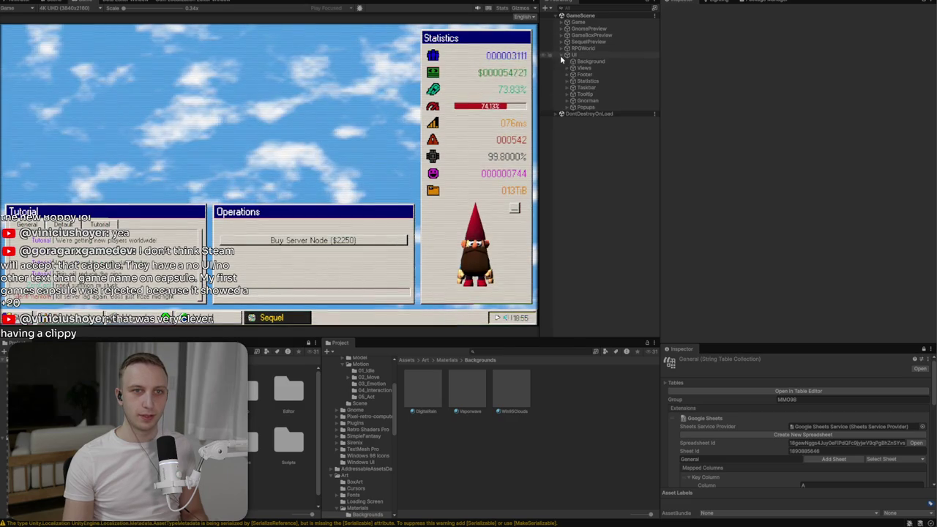
click(568, 74)
click(574, 81)
click(579, 88)
click(599, 94)
scroll(732, 110, down, 5)
click(718, 139)
text(Chat)
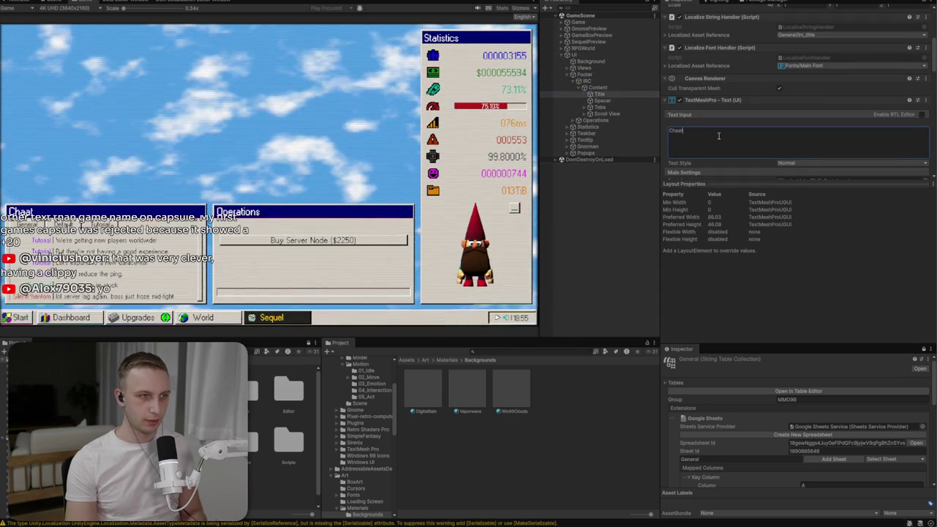
click(452, 136)
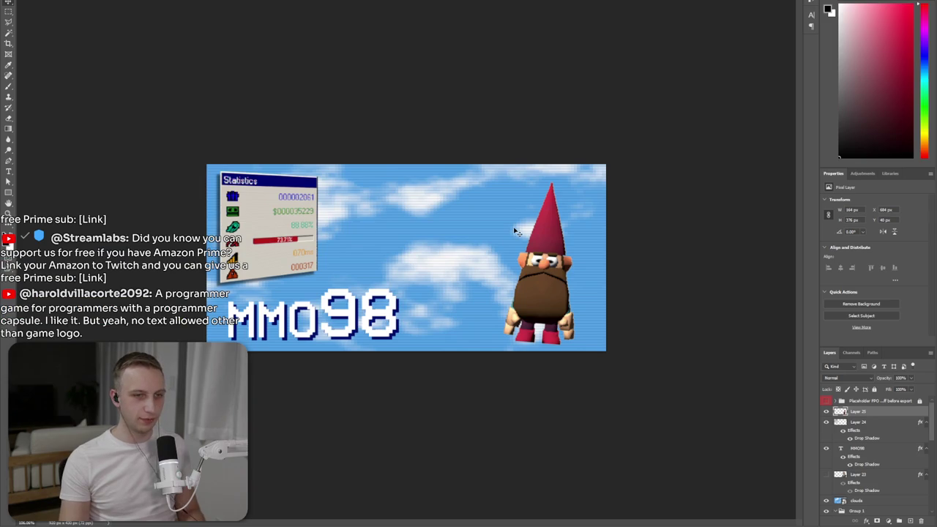
- Paste the Chat window screenshot and shrink it
key(ctrl+v)
key(ctrl+t)
key(Return)
key(ctrl+t)
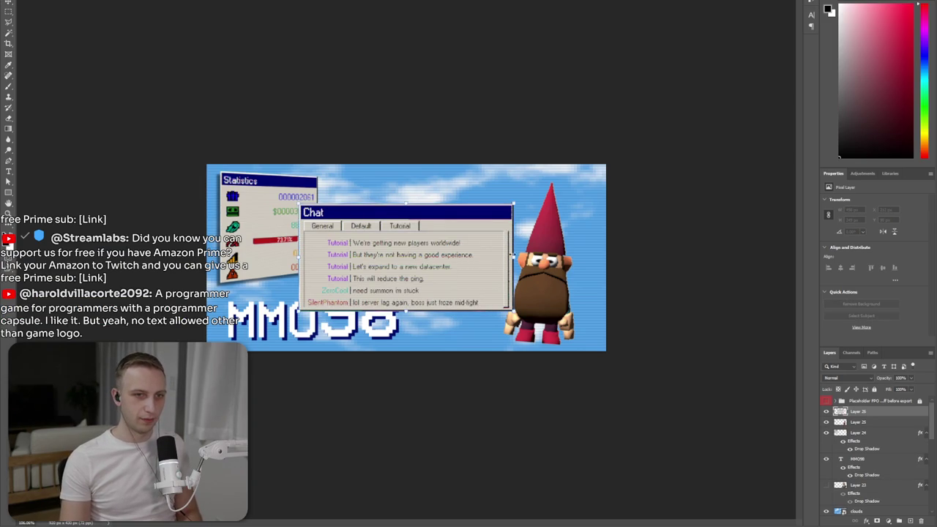
drag(512, 309, 496, 296)
drag(462, 255, 486, 226)
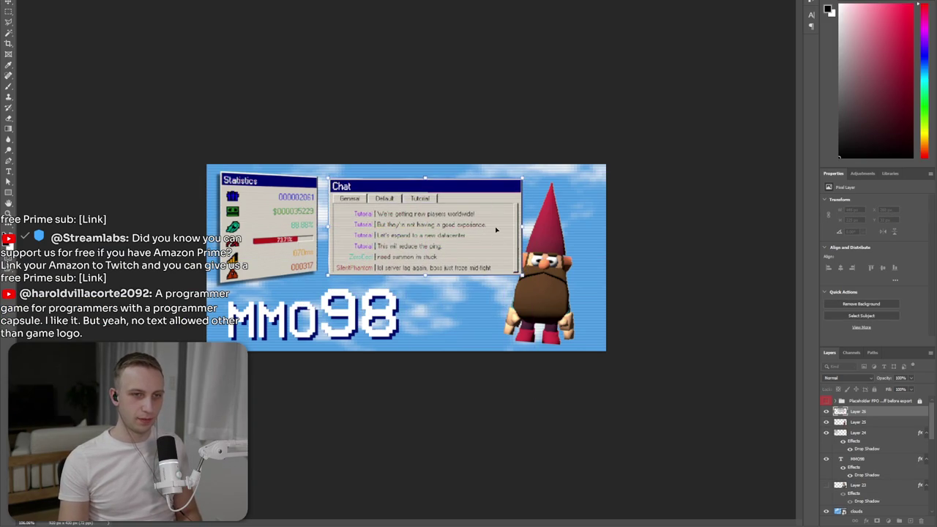
key(Return)
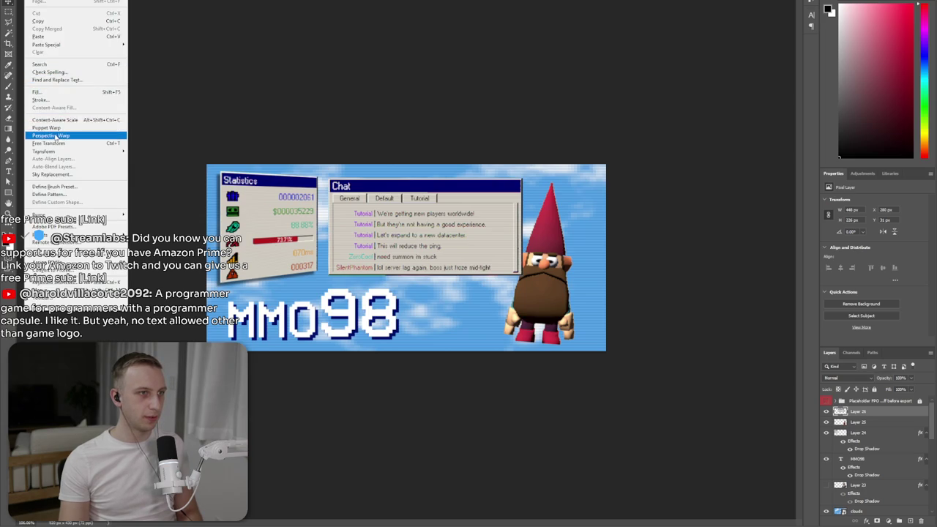
- Apply a perspective warp to the Chat window and nudge it down
click(61, 137)
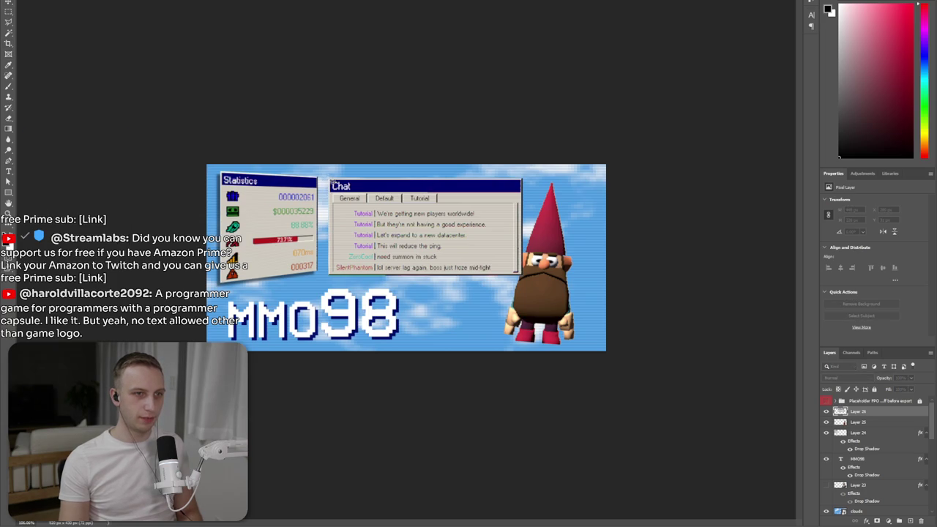
drag(403, 223, 525, 278)
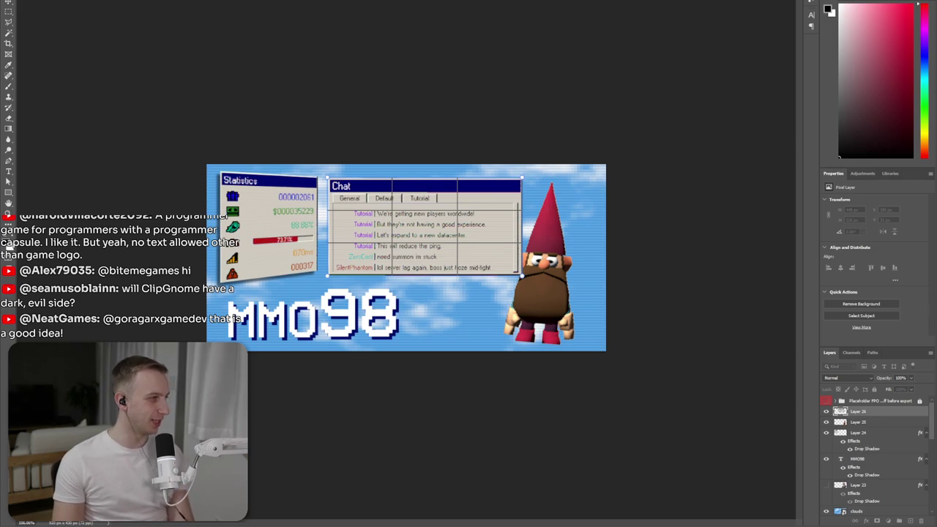
key(Return)
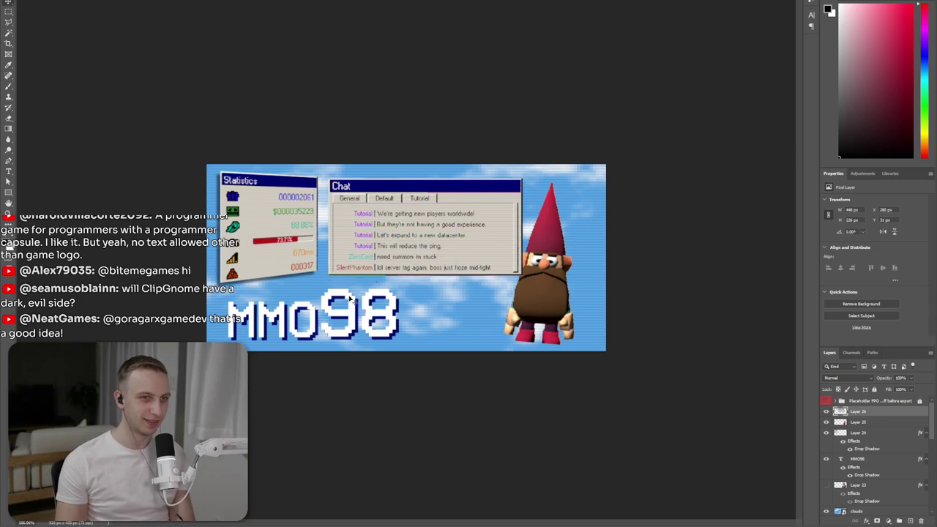
drag(371, 249, 371, 252)
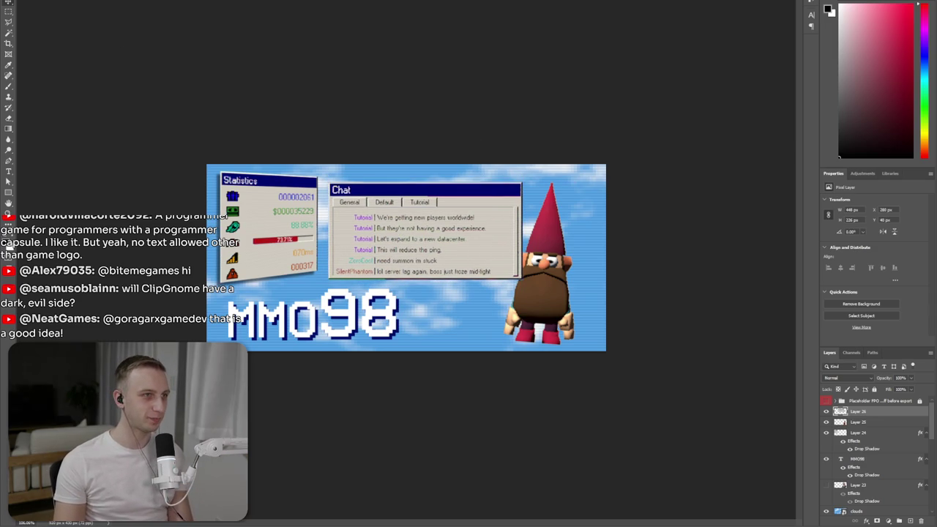
- Resize the Chat window with Free Transform and place it at the lower right
click(36, 0)
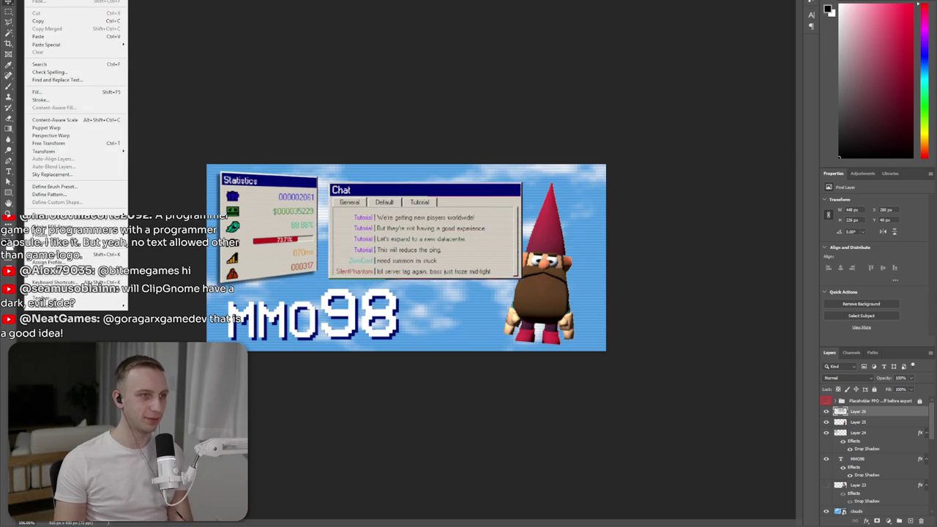
click(73, 143)
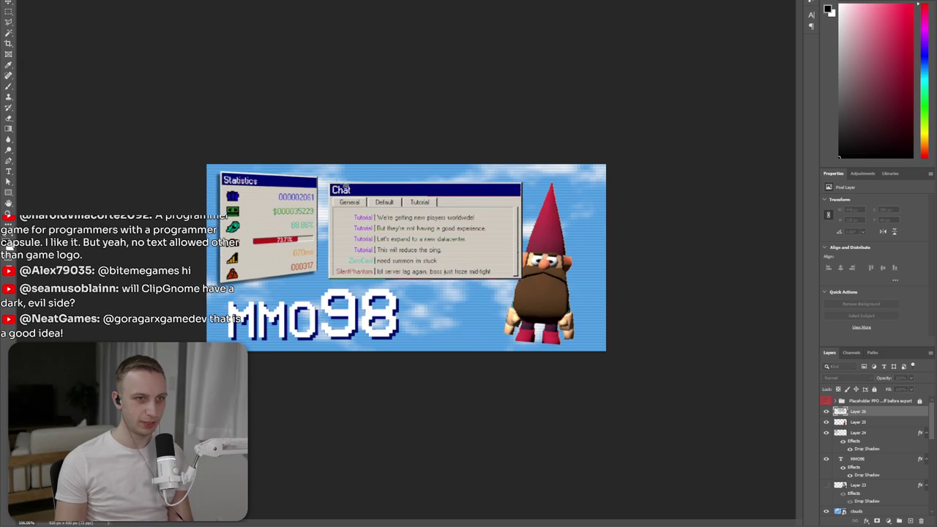
mouse_move(522, 278)
mouse_down()
mouse_move(531, 282)
mouse_move(519, 278)
mouse_up()
drag(521, 185, 526, 184)
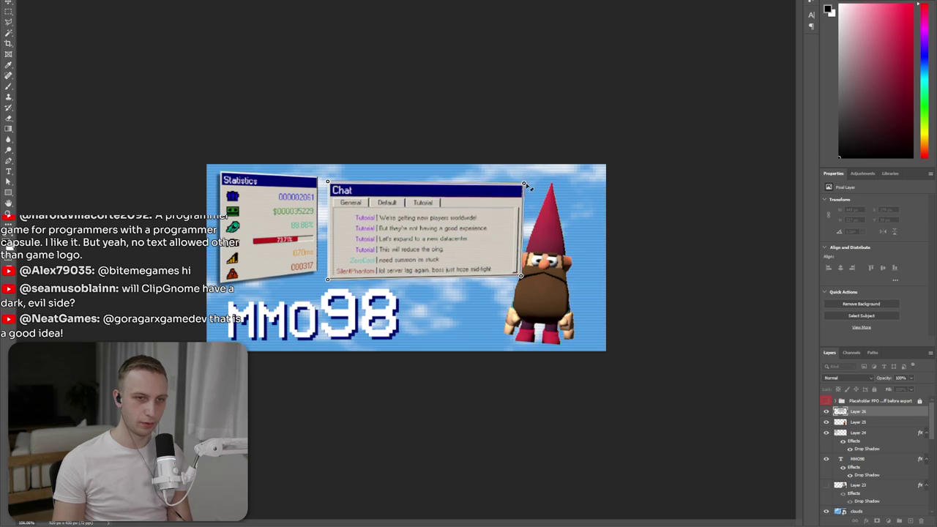
drag(521, 276, 532, 279)
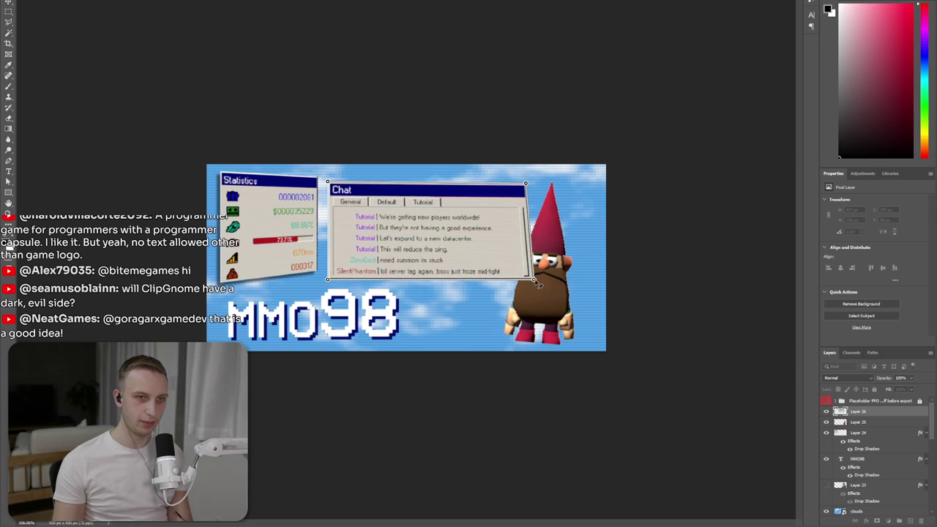
drag(527, 185, 533, 178)
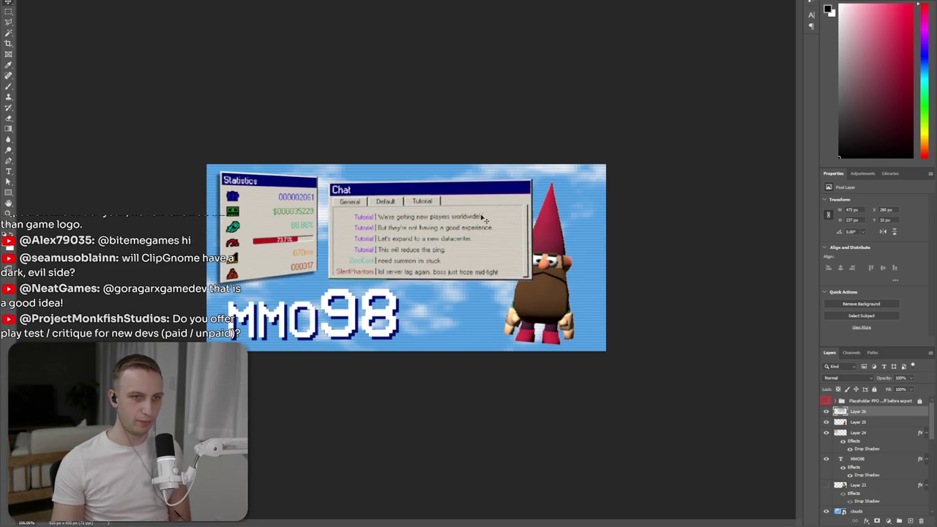
drag(502, 217, 543, 279)
key(ctrl+t)
mouse_move(394, 244)
mouse_down()
mouse_move(421, 250)
mouse_move(450, 278)
mouse_up()
key(Return)
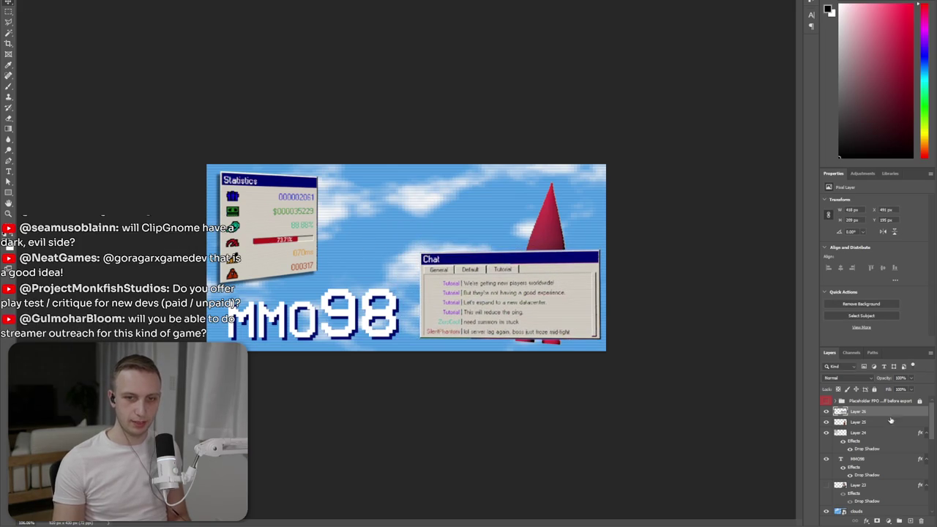
- Move the gnome layer above the Chat window, reposition it, and start its drop shadow
drag(905, 400, 868, 412)
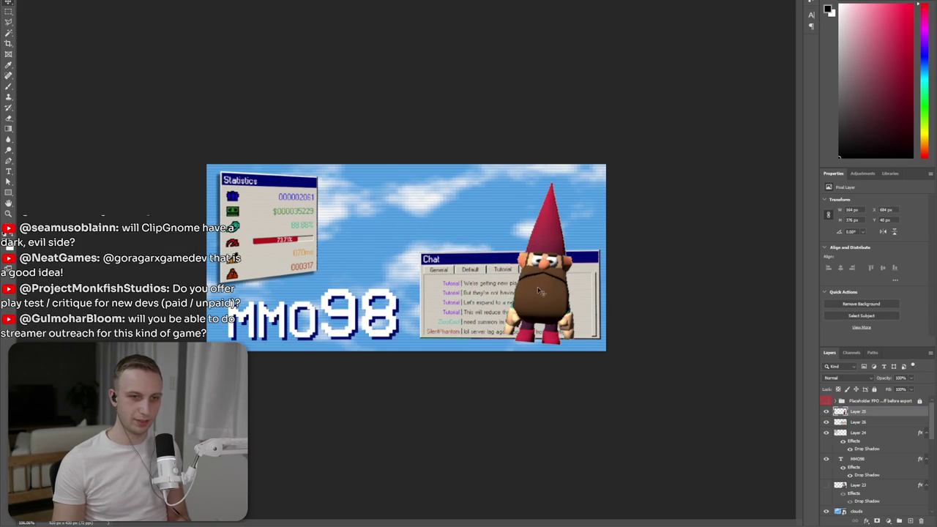
drag(539, 288, 528, 295)
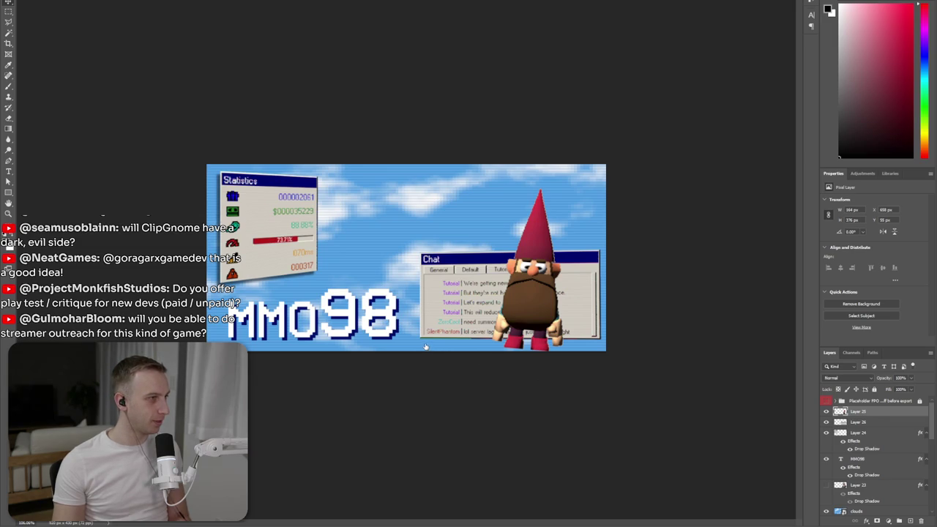
key(ctrl+alt+d)
drag(576, 288, 581, 288)
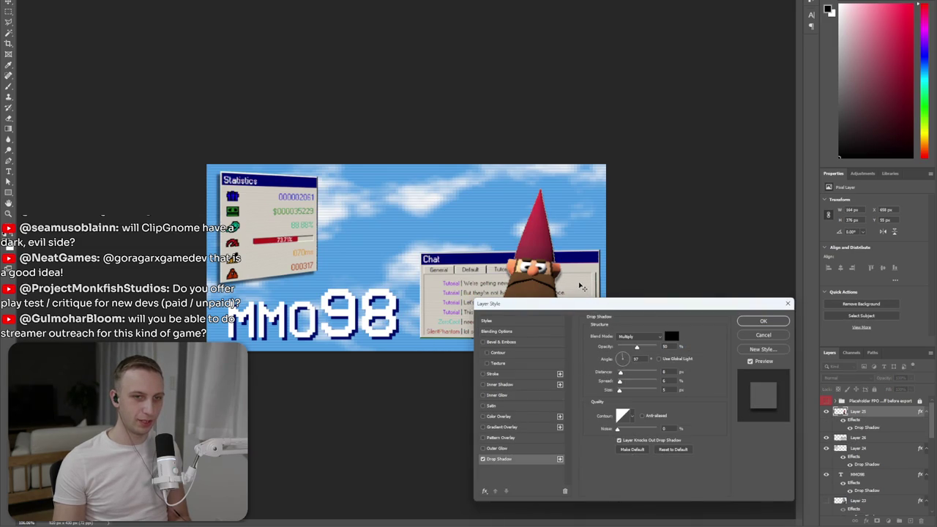
- Apply drop shadows to the gnome (angle 90, distance 6) and Chat window, and nudge the gnome left
click(763, 322)
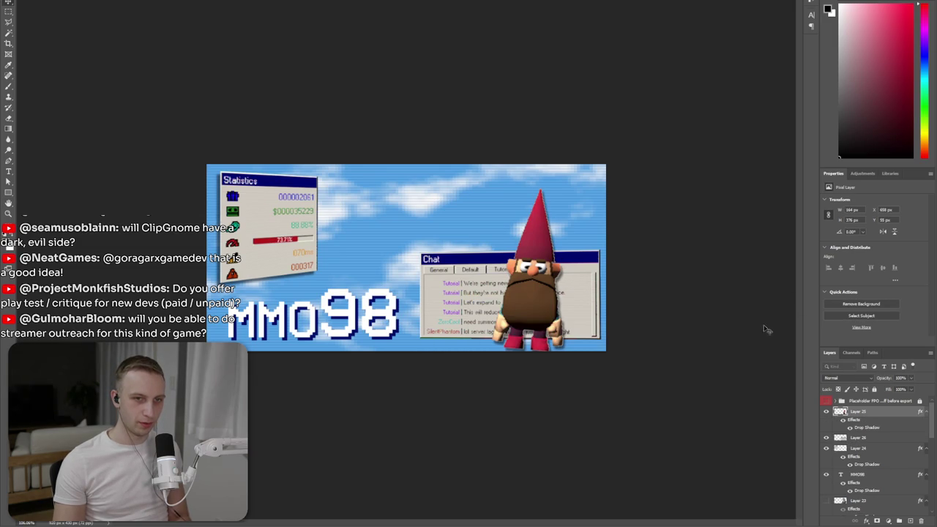
click(868, 439)
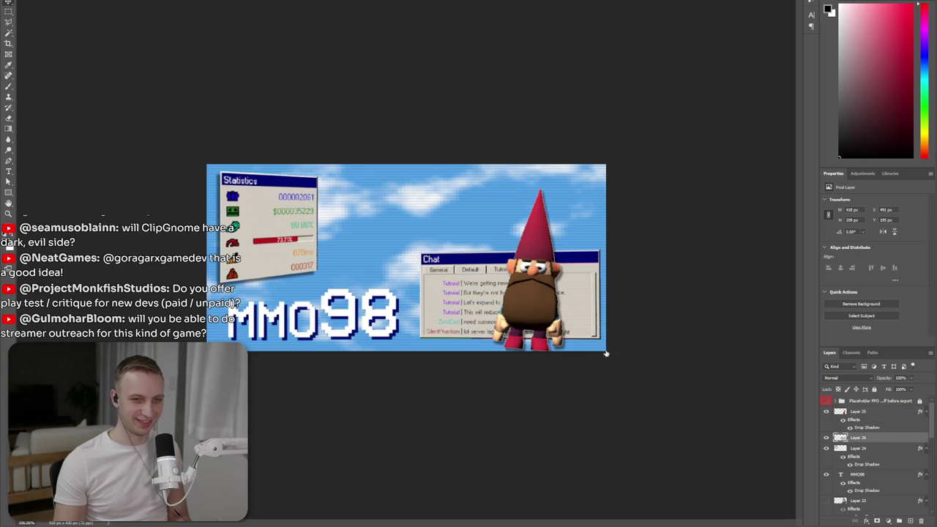
double_click(889, 458)
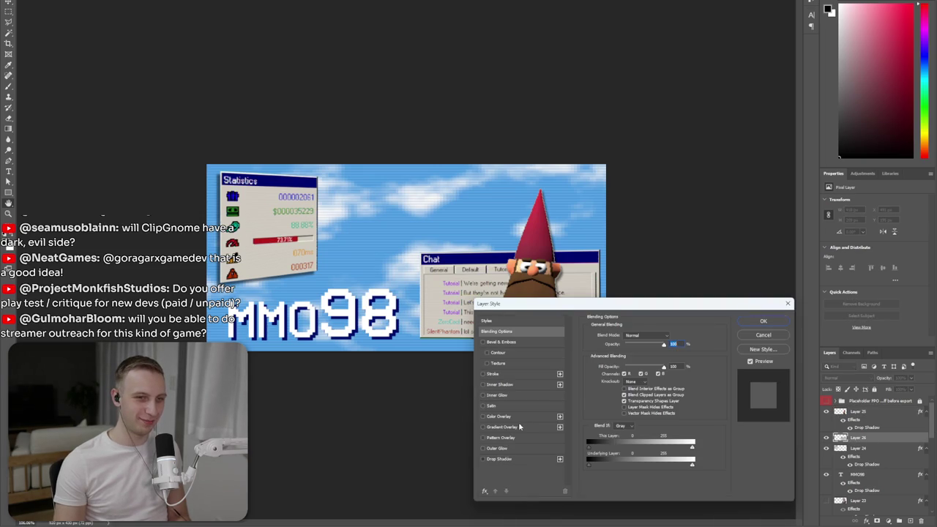
click(763, 320)
drag(510, 272, 519, 273)
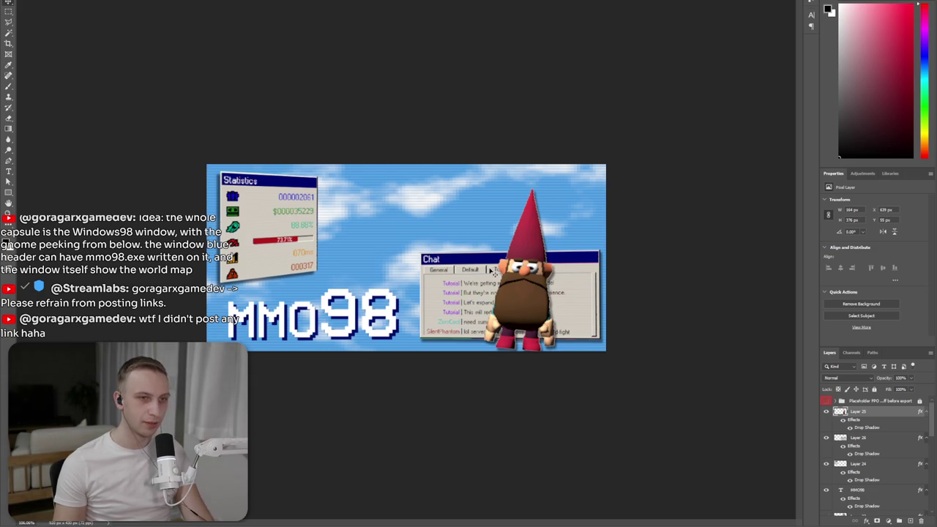
click(265, 207)
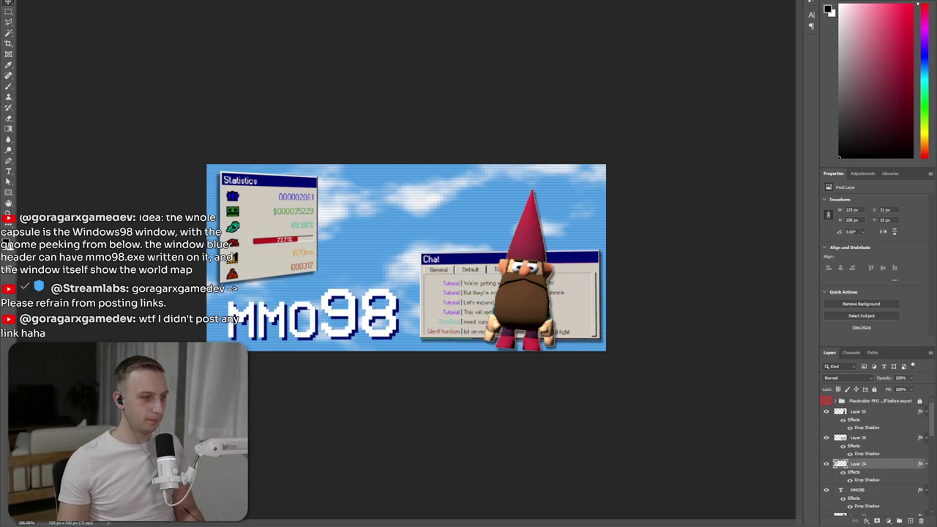
- Snip the game's Server load graph and town map view, and paste the map into Photoshop
key(alt+Tab)
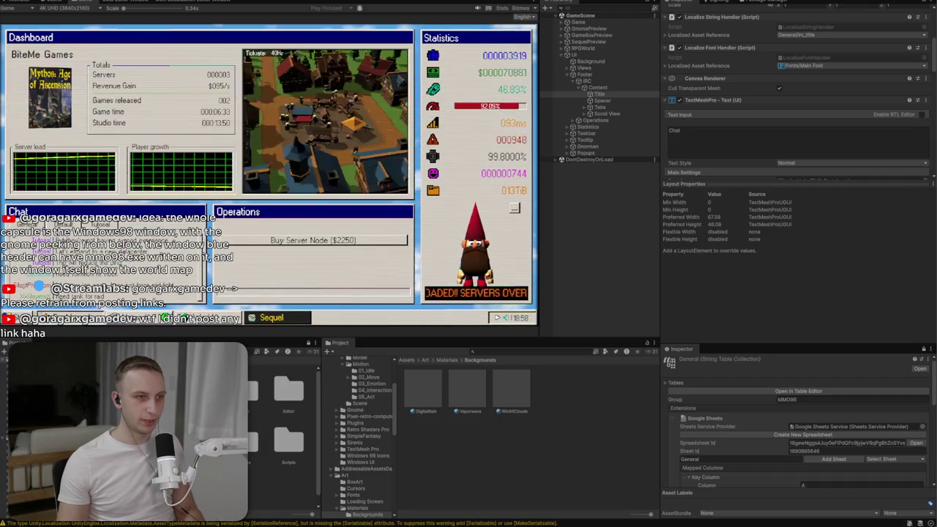
key(super+shift+s)
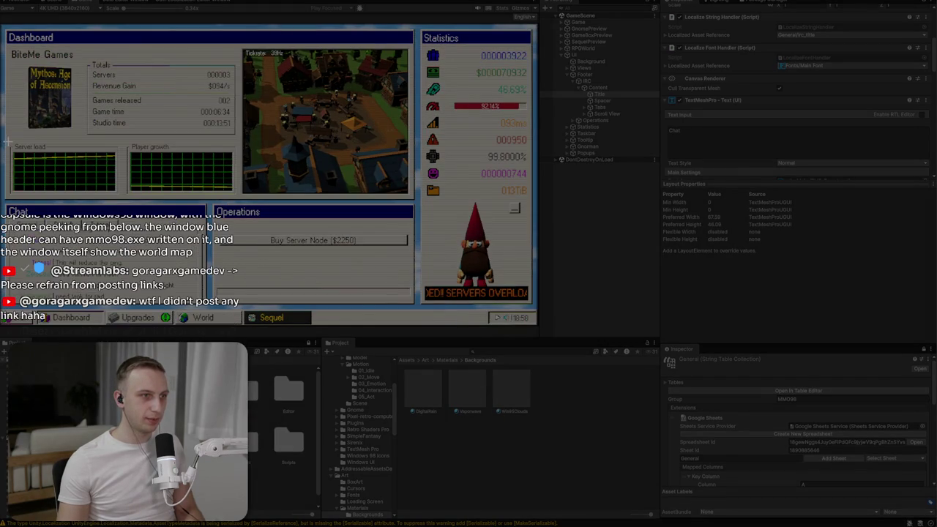
drag(7, 142, 123, 199)
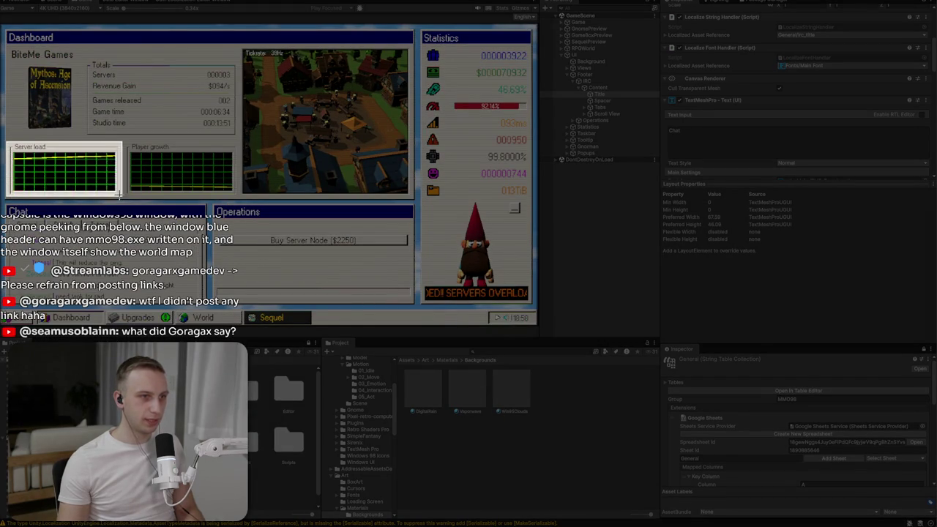
key(super+shift+s)
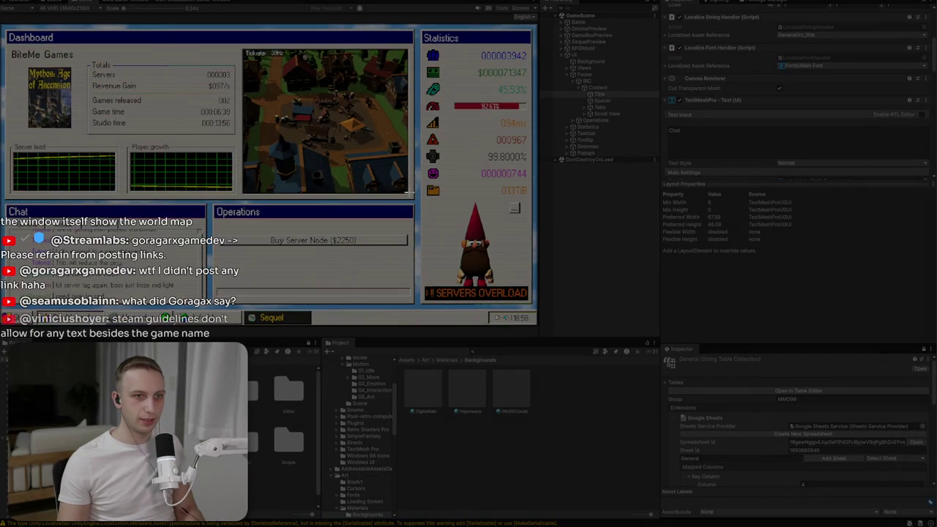
drag(408, 194, 240, 44)
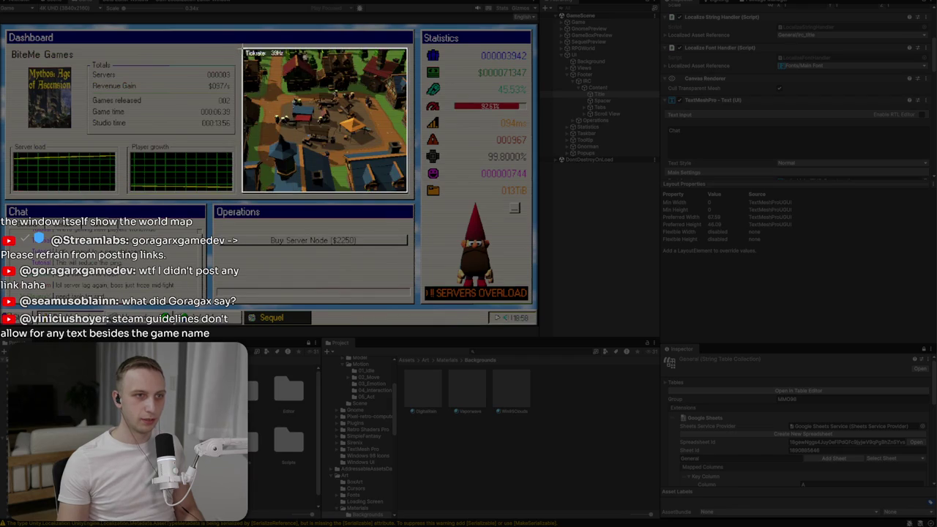
key(alt+Tab)
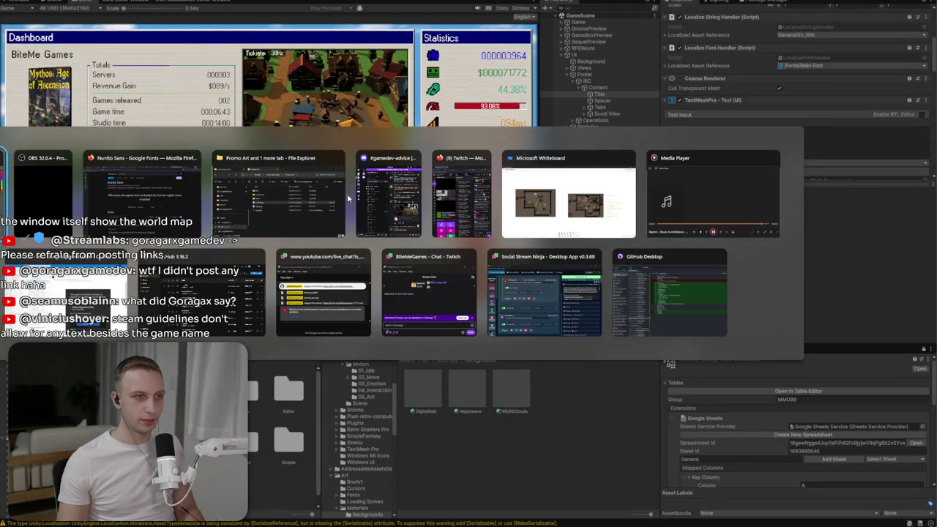
key(ctrl+v)
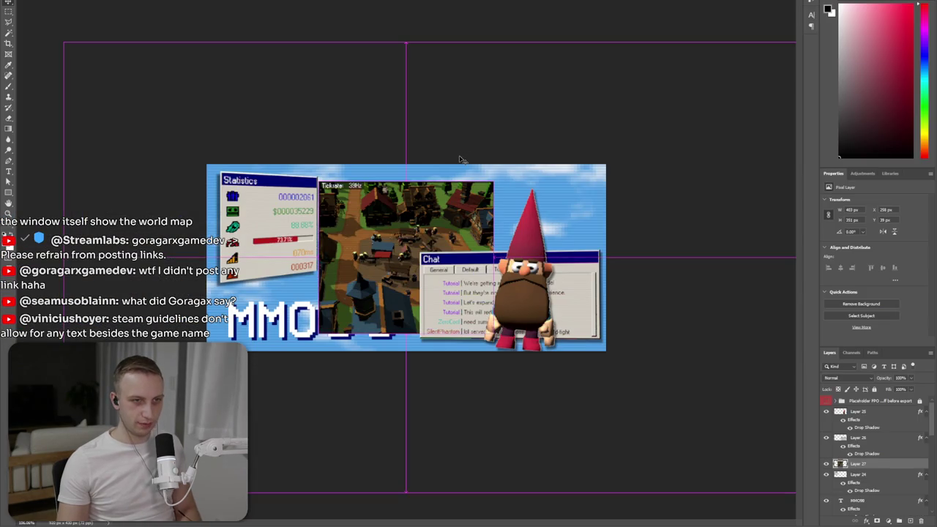
- Scale the town map screenshot to fit inside the Statistics window, then select the Chat window layer
key(ctrl+t)
drag(493, 335, 397, 293)
mouse_move(358, 256)
mouse_down()
mouse_move(254, 232)
mouse_move(268, 229)
mouse_move(267, 271)
mouse_up()
key(Return)
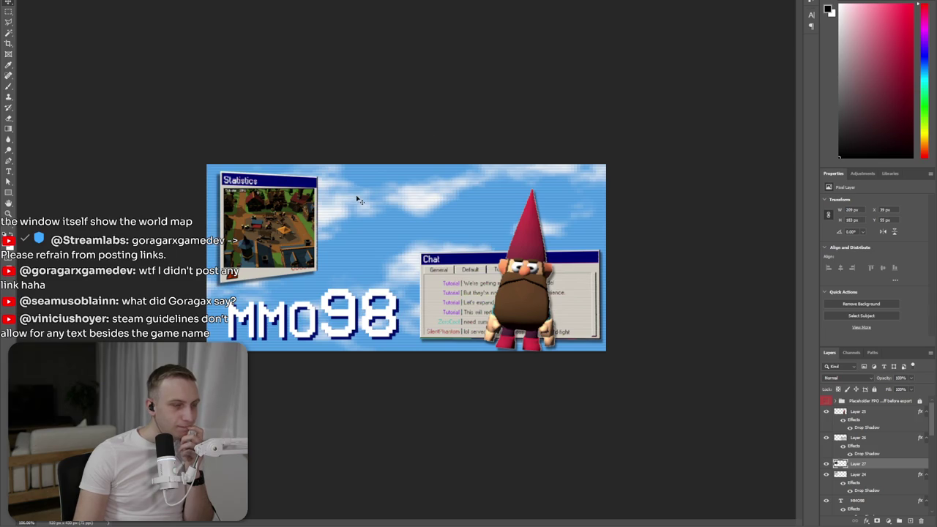
click(862, 440)
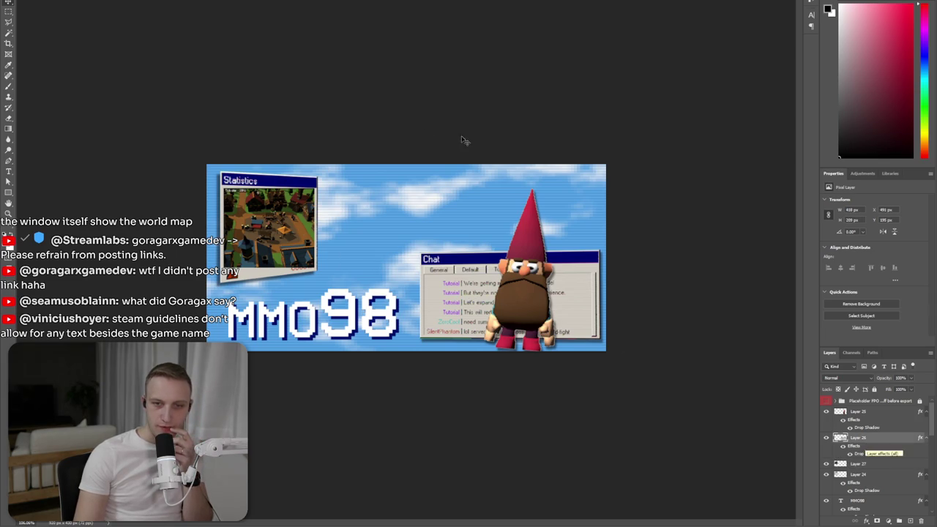
click(117, 0)
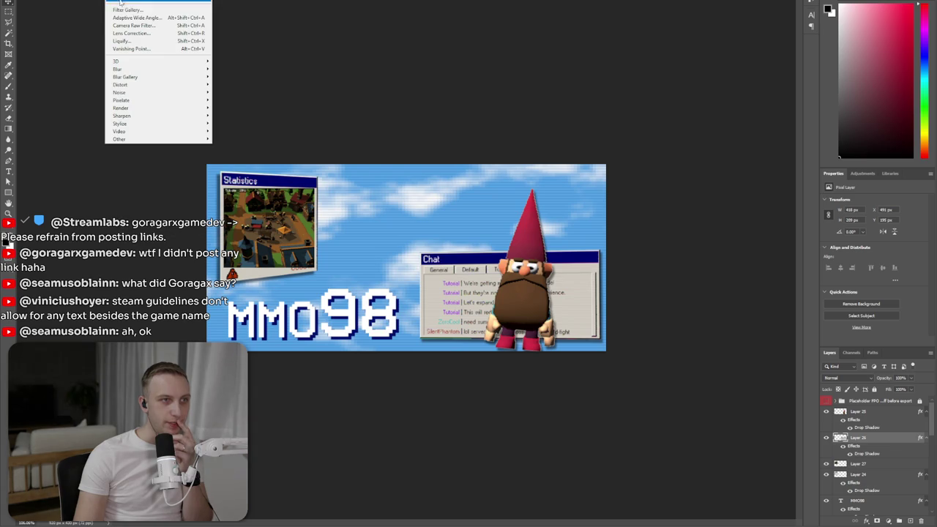
mouse_move(125, 68)
click(244, 103)
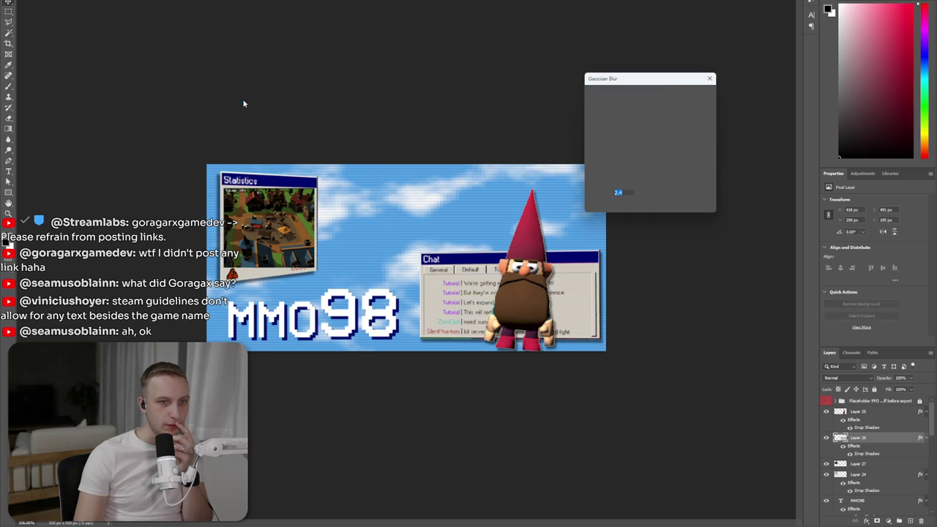
mouse_move(598, 206)
mouse_down()
mouse_move(659, 210)
mouse_move(597, 208)
mouse_move(627, 206)
mouse_up()
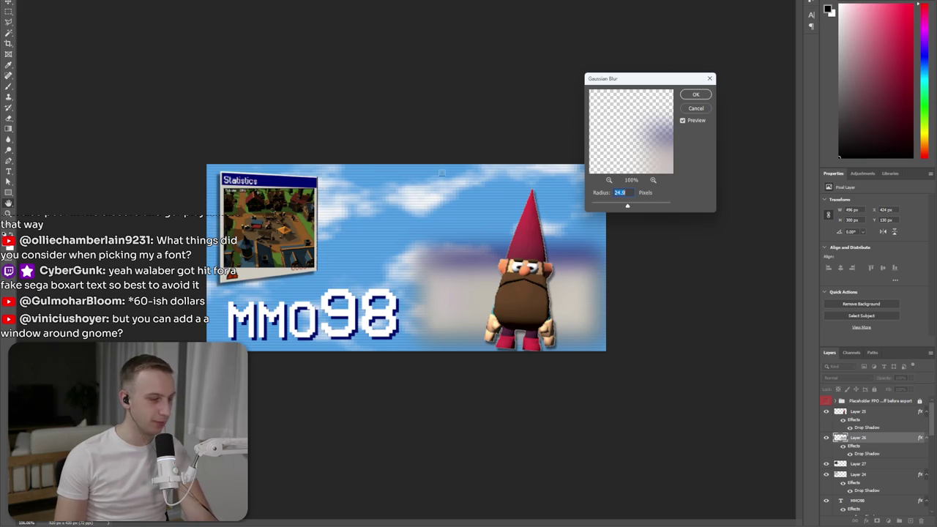
click(695, 109)
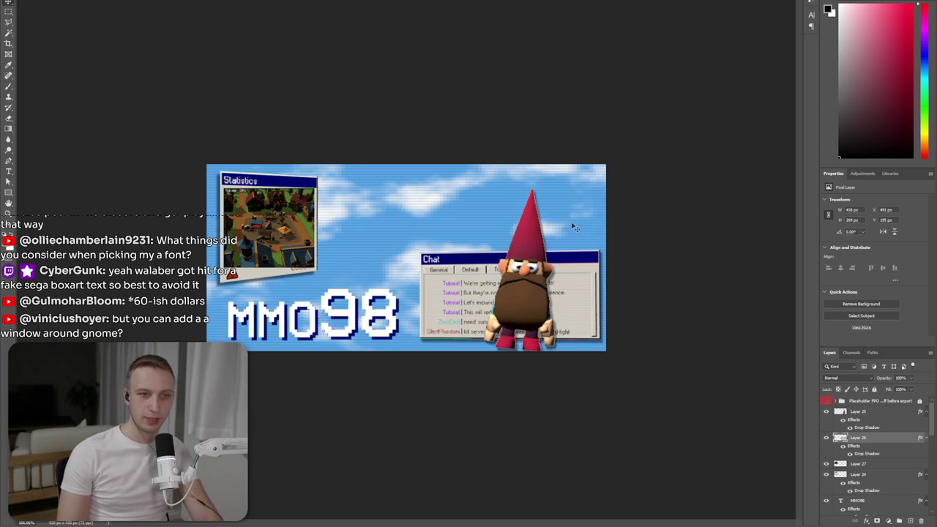
- Delete the Chat window and map screenshot layers, zoom in, and marquee-select the Statistics window
key(Delete)
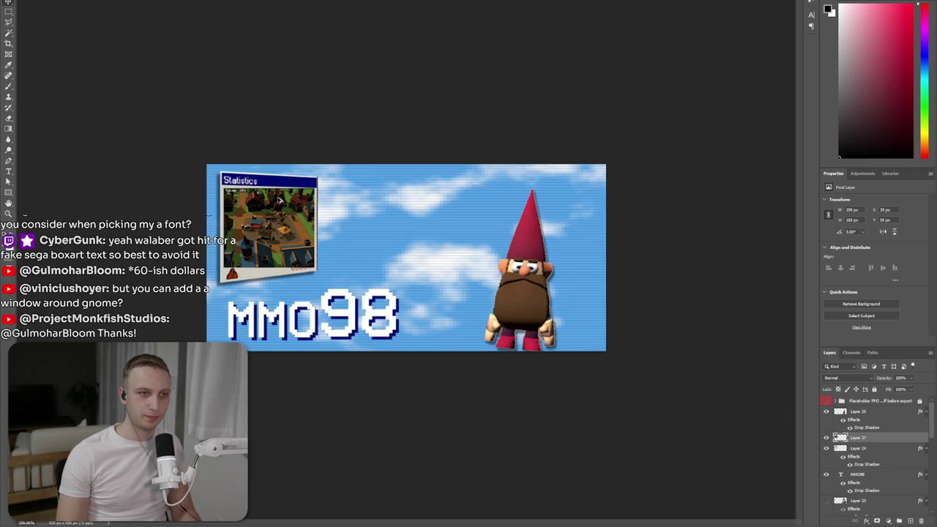
key(Delete)
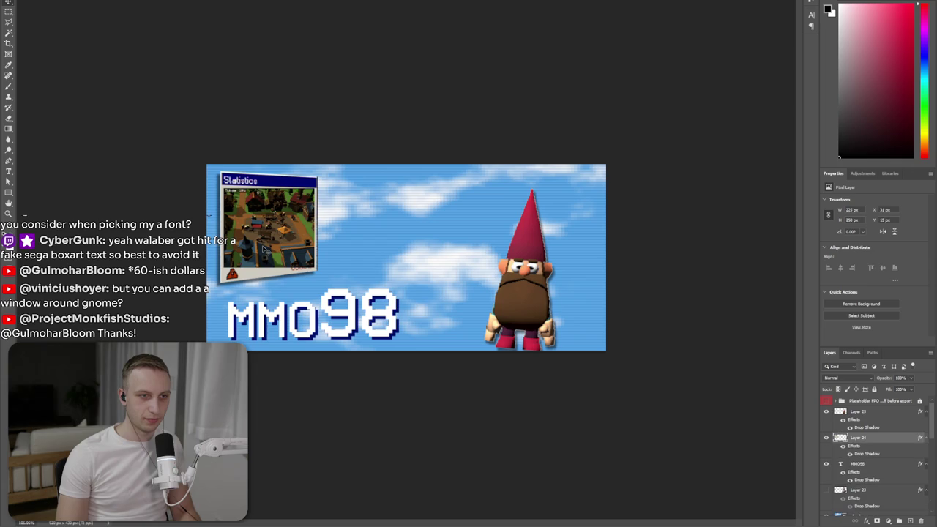
key(ctrl+plus)
key(m)
drag(256, 228, 258, 275)
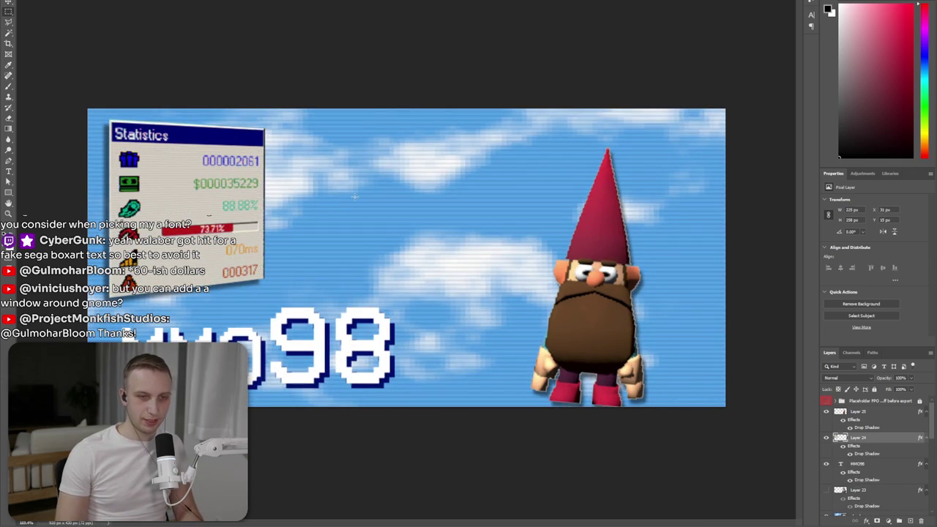
key(alt+Tab)
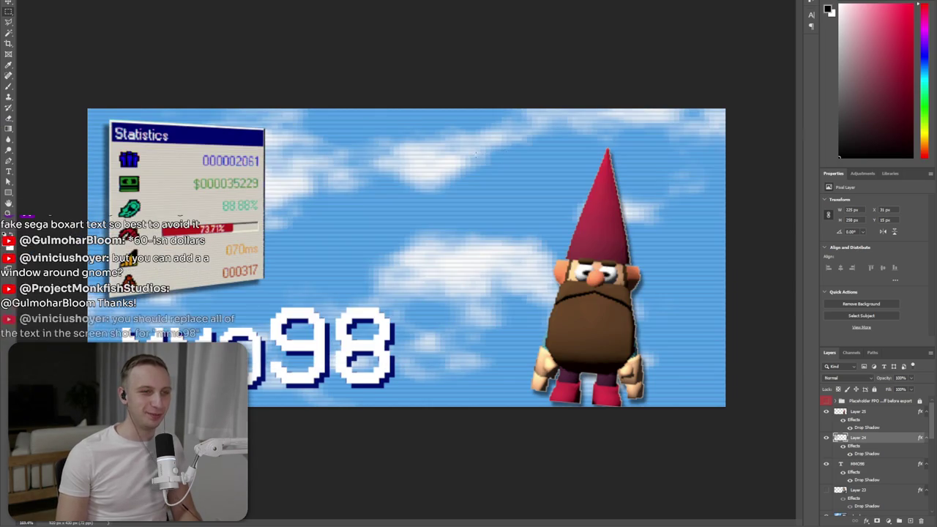
key(alt+Tab)
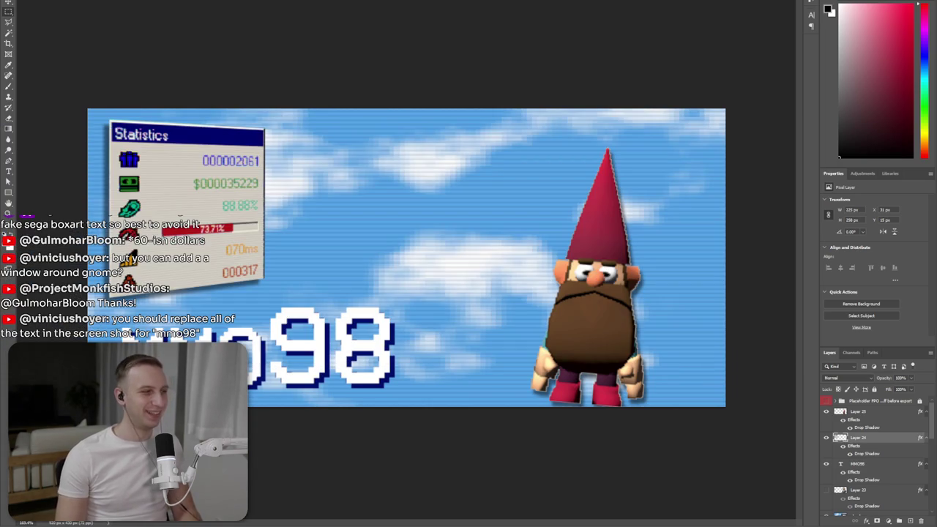
key(alt+Tab)
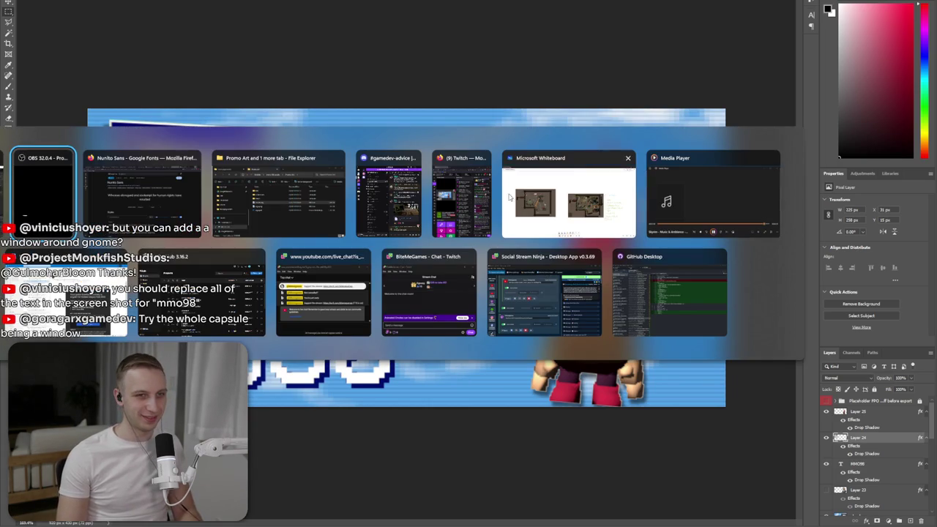
- Search the Steam store for 'my virtual f' and open the My Virtual Friend page
click(144, 201)
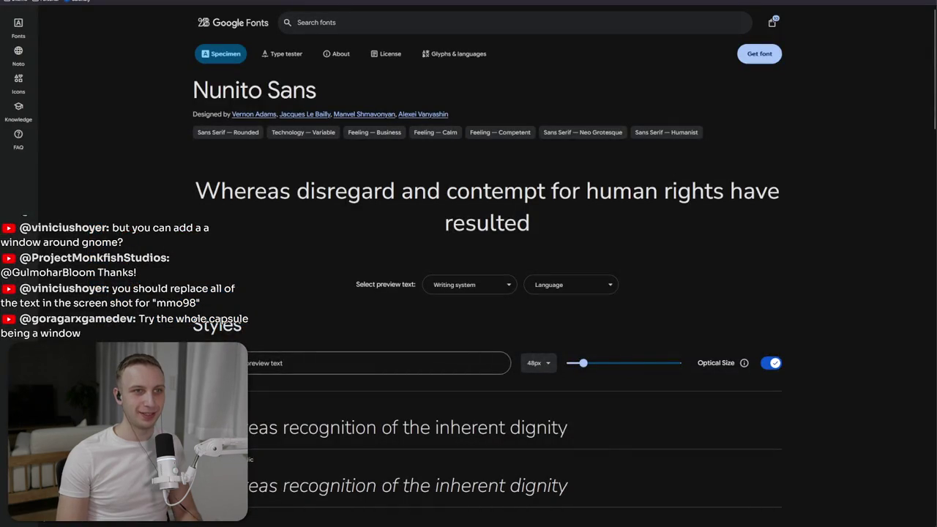
key(alt+Tab)
click(615, 17)
text(my virtual frie)
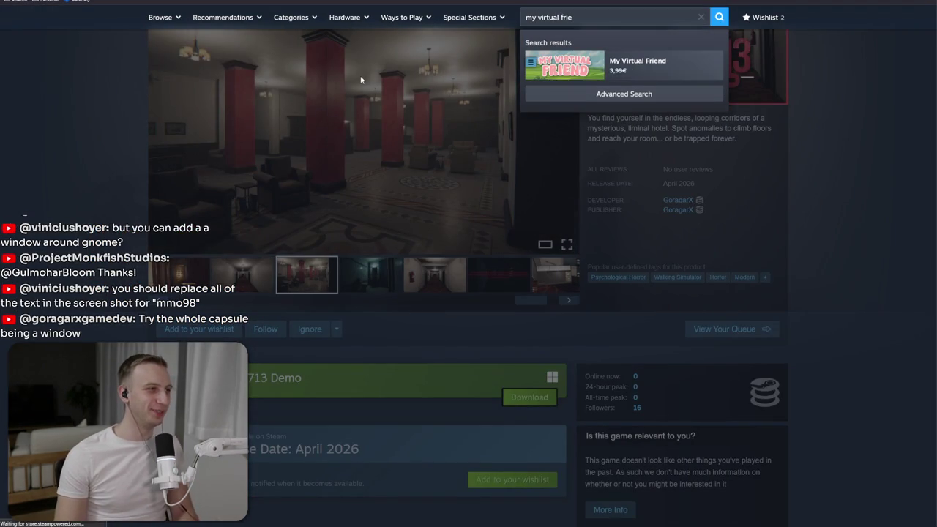
key(Return)
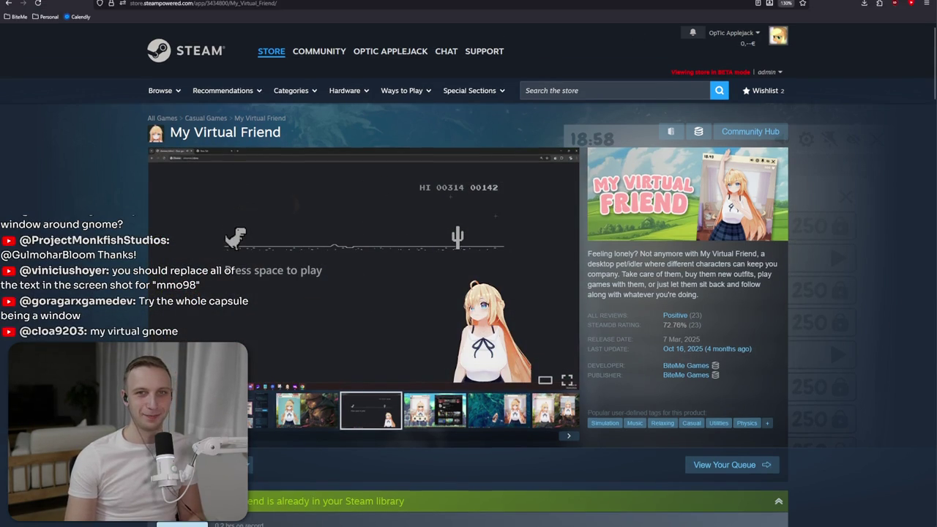
key(ctrl+t)
- Search Google Images for 'windows98 window'
text(windows98 window)
key(Return)
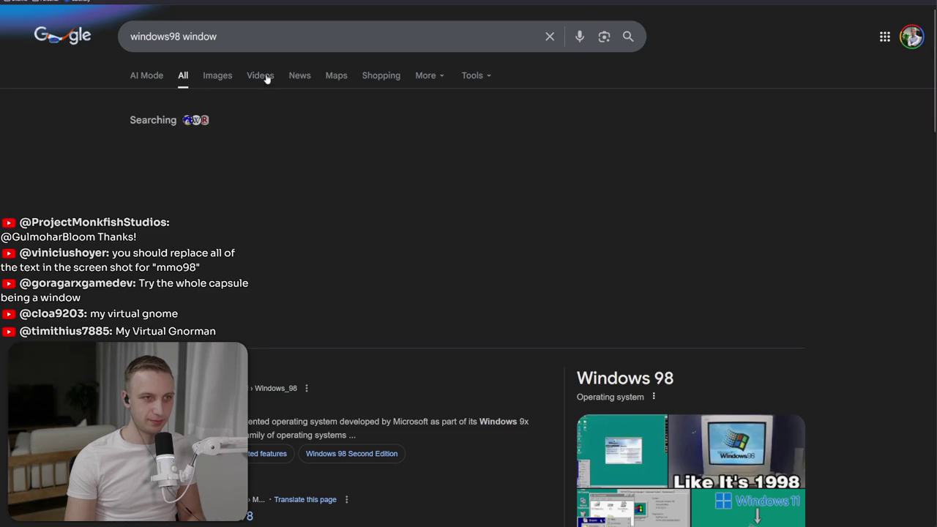
click(224, 79)
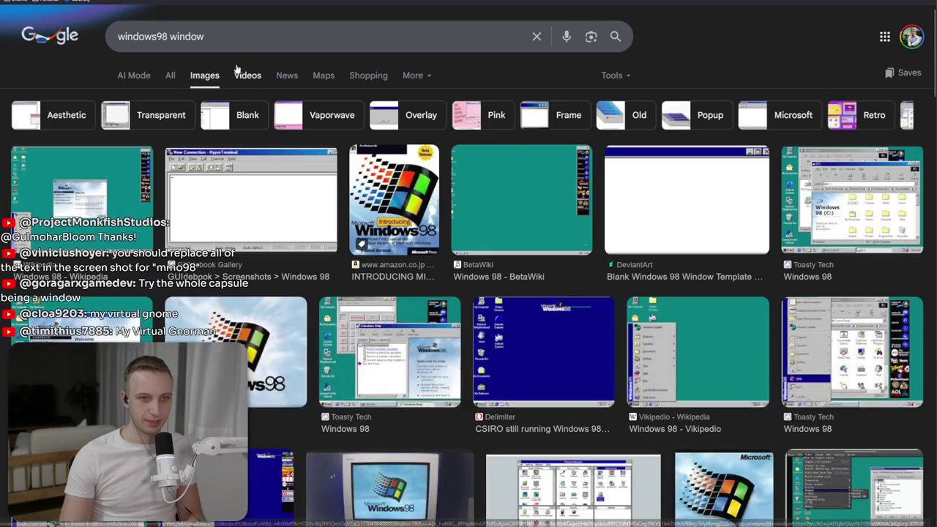
- Preview the DeviantArt blank Windows 98 window template, then go back to Photoshop
click(686, 199)
scroll(505, 189, down, 5)
scroll(439, 242, down, 5)
scroll(366, 308, down, 3)
scroll(311, 356, down, 5)
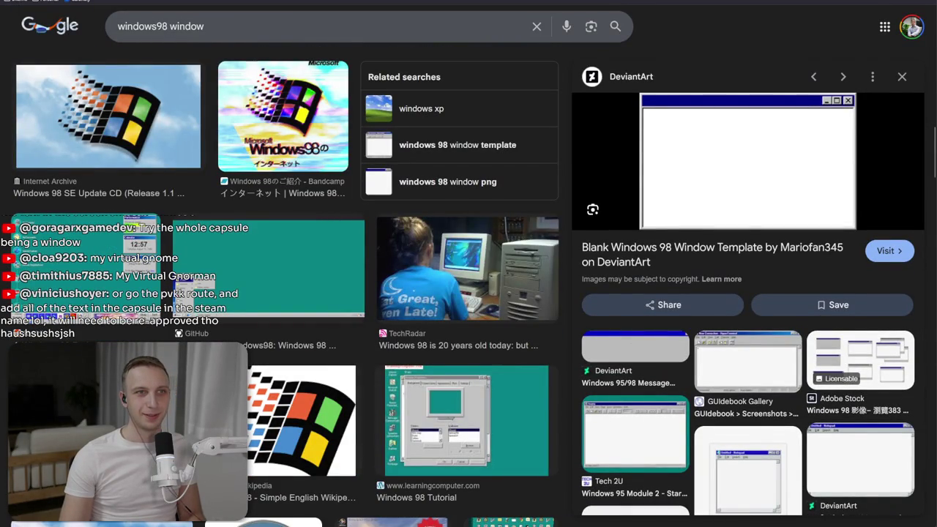
key(alt+Tab)
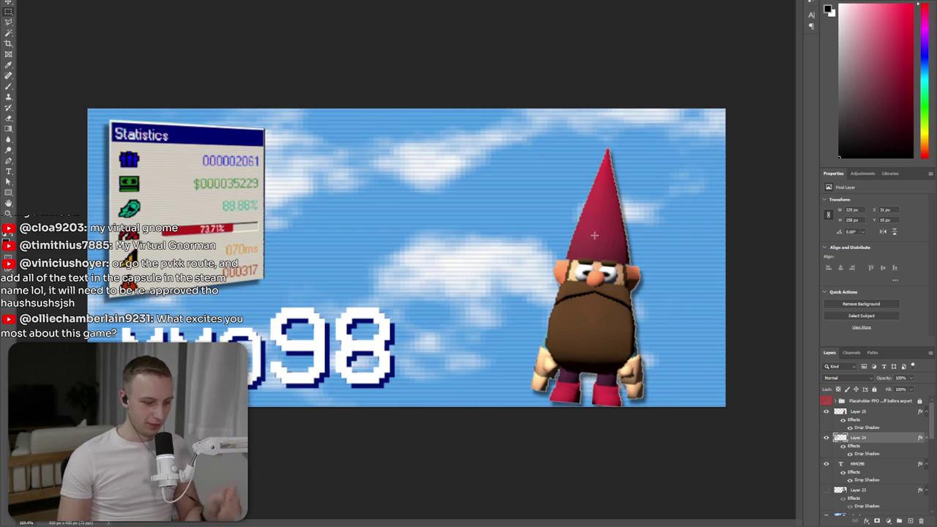
- Raise the gnome slightly and delete Layer 24, the Statistics window
drag(620, 269, 620, 250)
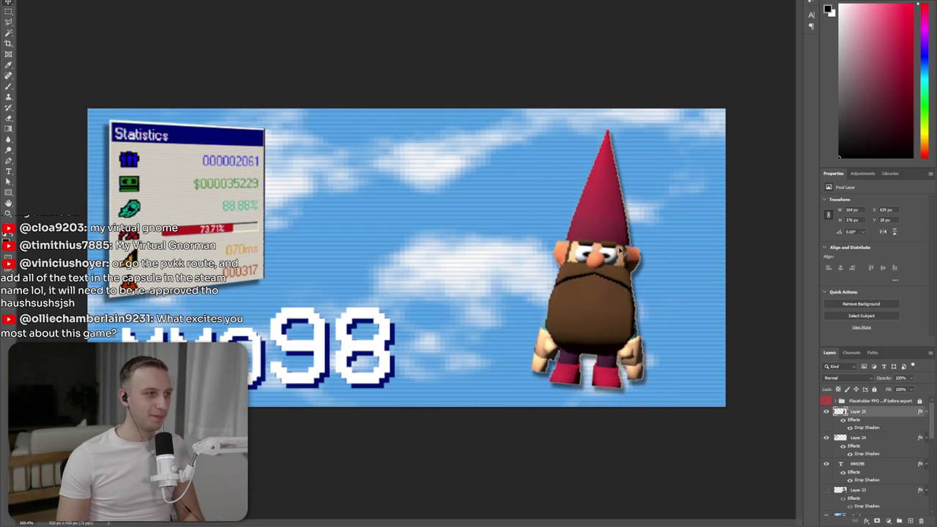
key(alt+bracketleft)
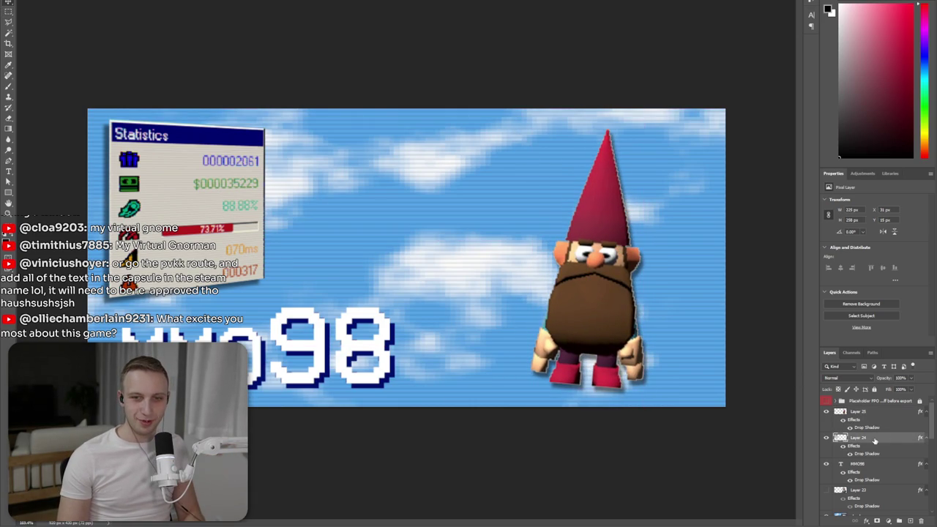
key(Delete)
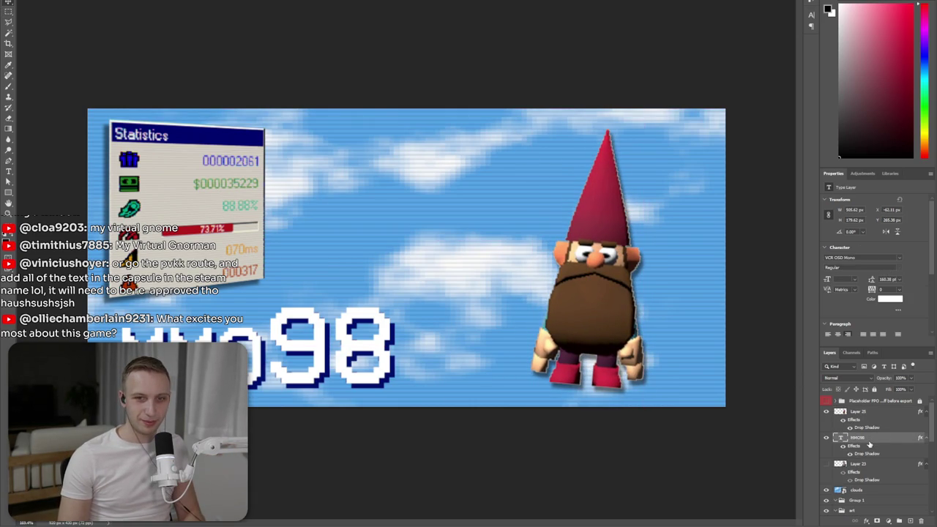
- Scale up and reposition the MMO98 logo, then select the UI object in Unity
mouse_move(390, 362)
mouse_down()
mouse_move(378, 259)
mouse_move(387, 320)
mouse_move(373, 351)
mouse_up()
key(ctrl+t)
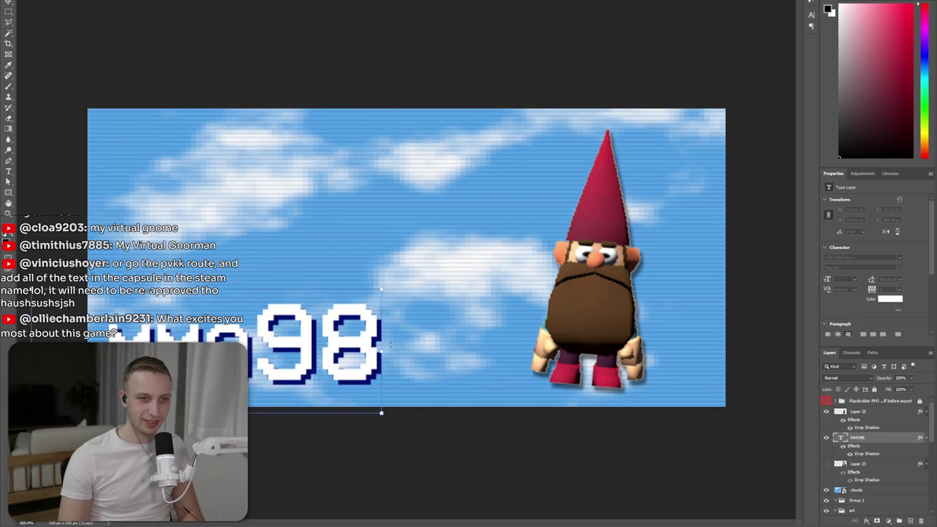
drag(382, 412, 429, 412)
drag(394, 344, 388, 358)
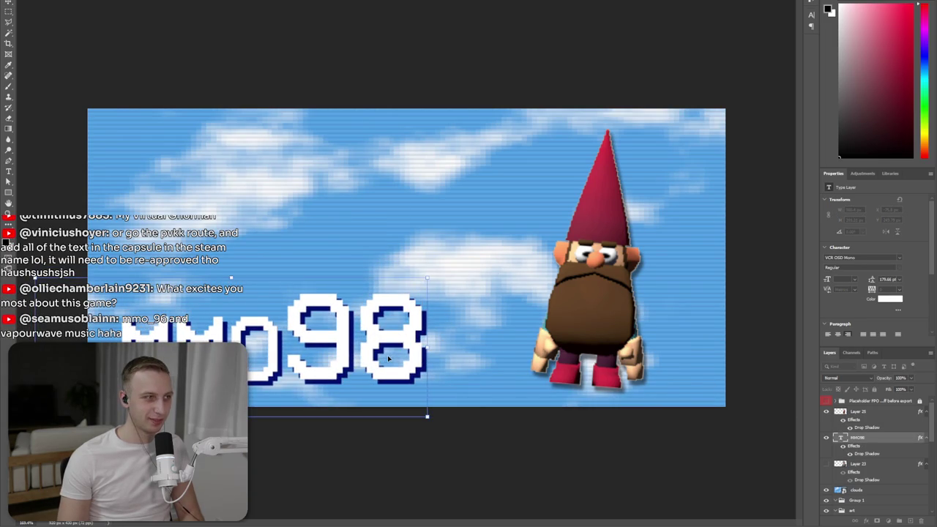
key(Return)
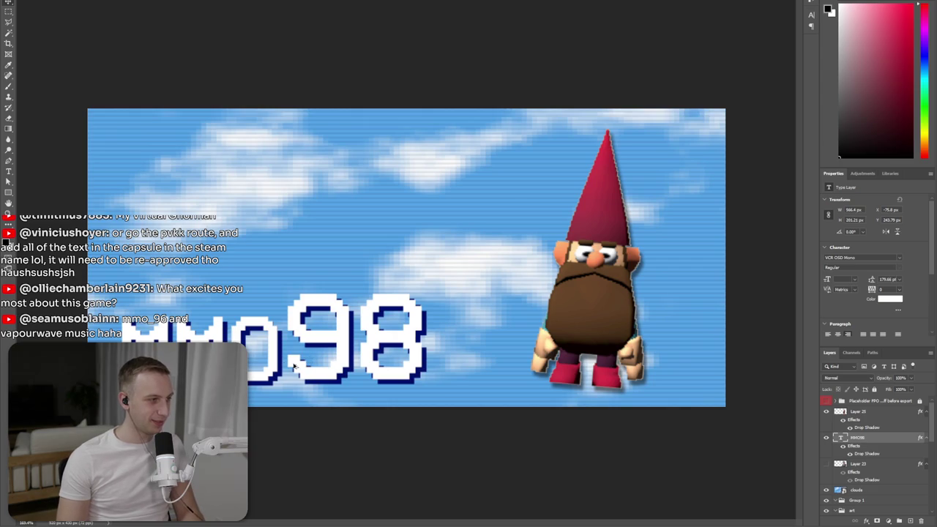
key(alt+Tab)
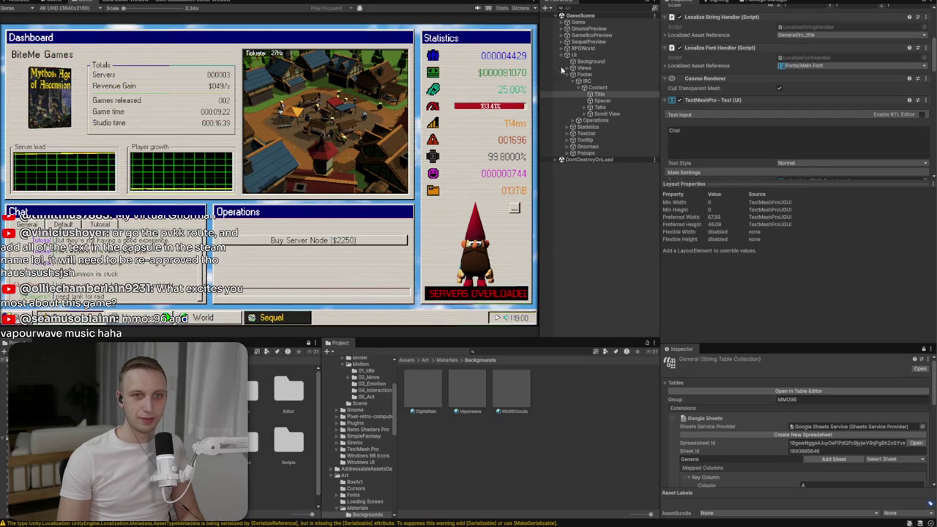
click(568, 55)
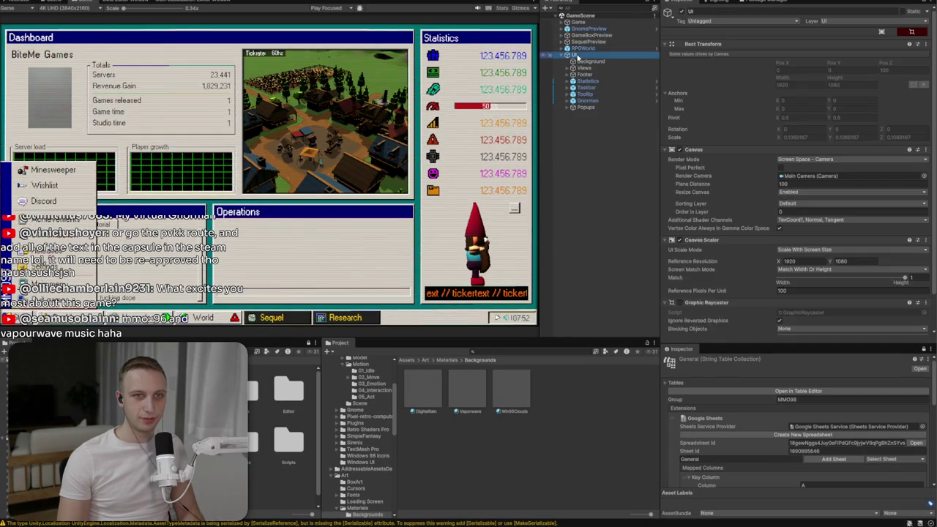
- Add a test Image under the UI object, browse its sprites, then undo it
right_click(576, 55)
mouse_move(607, 276)
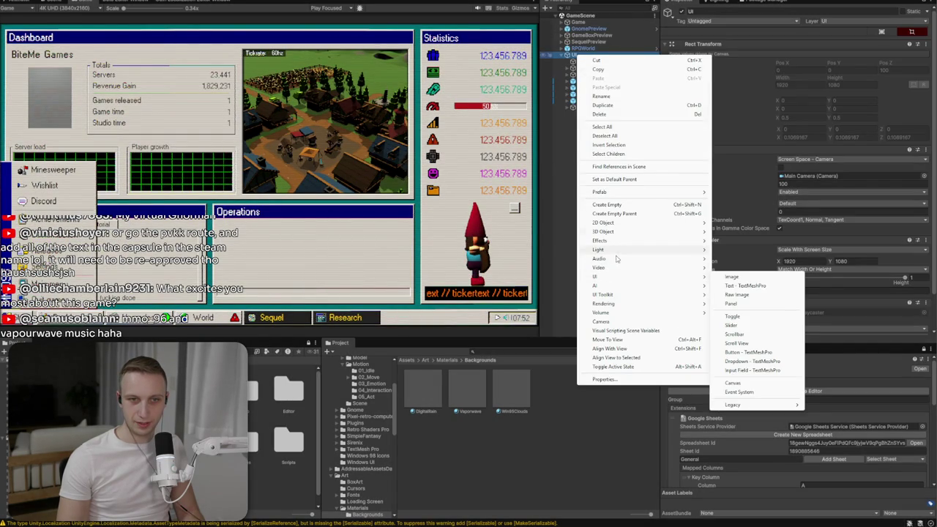
click(732, 279)
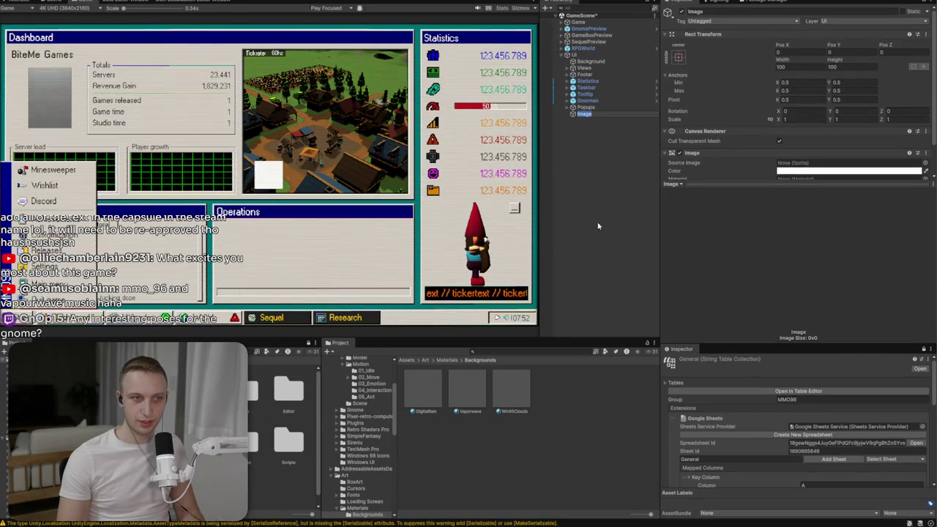
click(927, 164)
scroll(725, 351, down, 5)
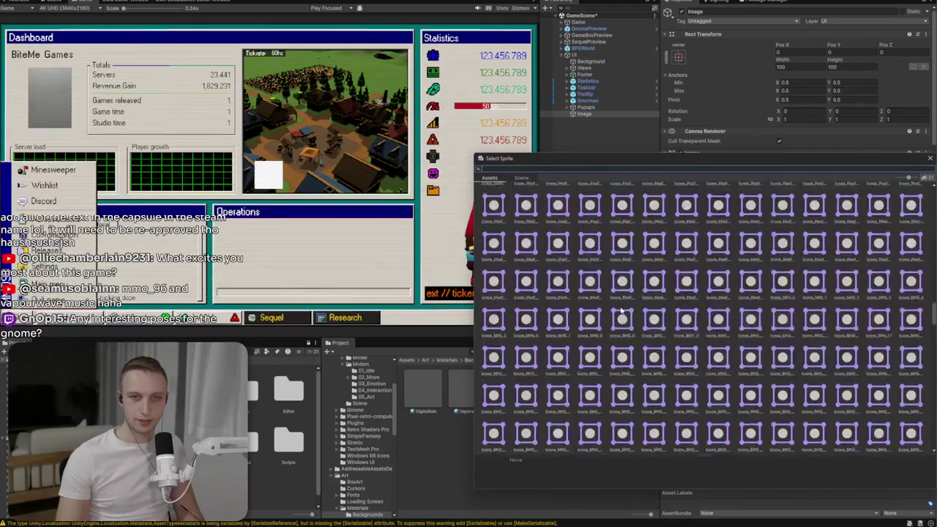
scroll(728, 376, down, 5)
scroll(730, 372, down, 5)
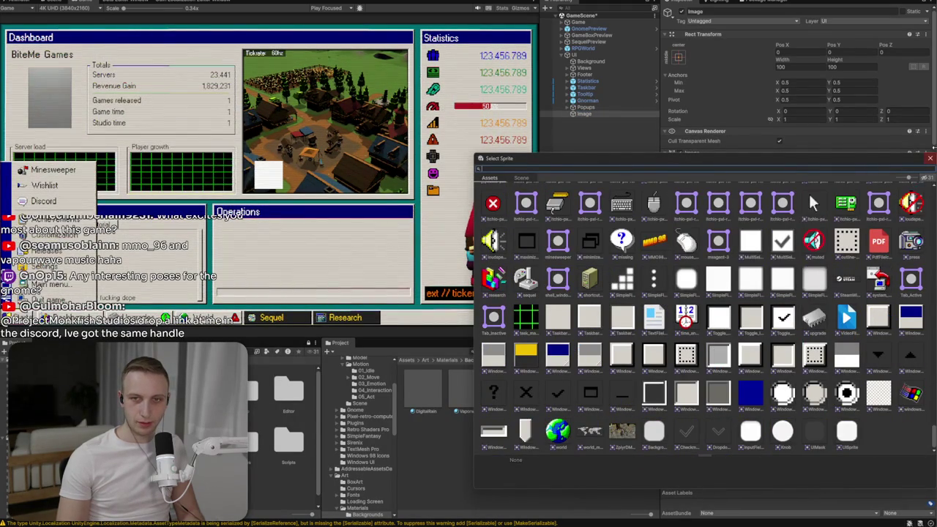
click(930, 158)
key(ctrl+z)
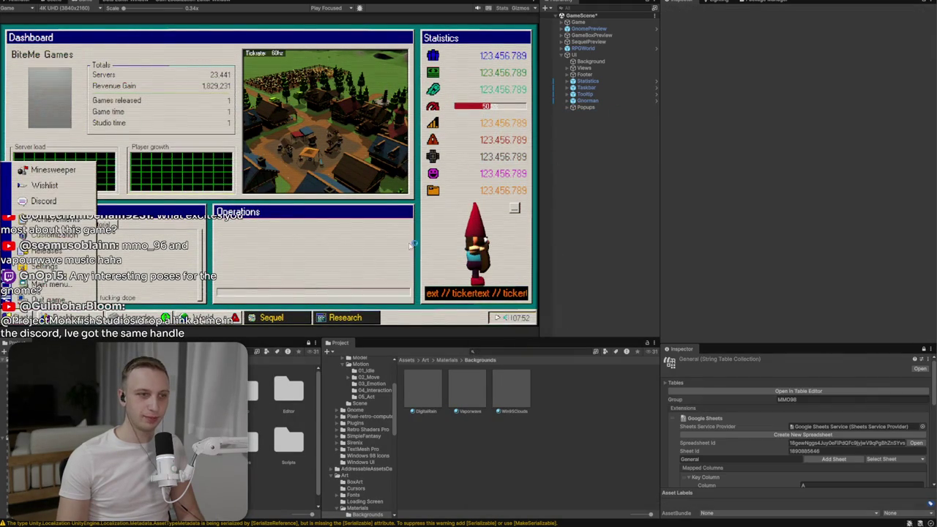
- Open the Assets/Prefabs folder in the Project panel
click(406, 359)
click(475, 436)
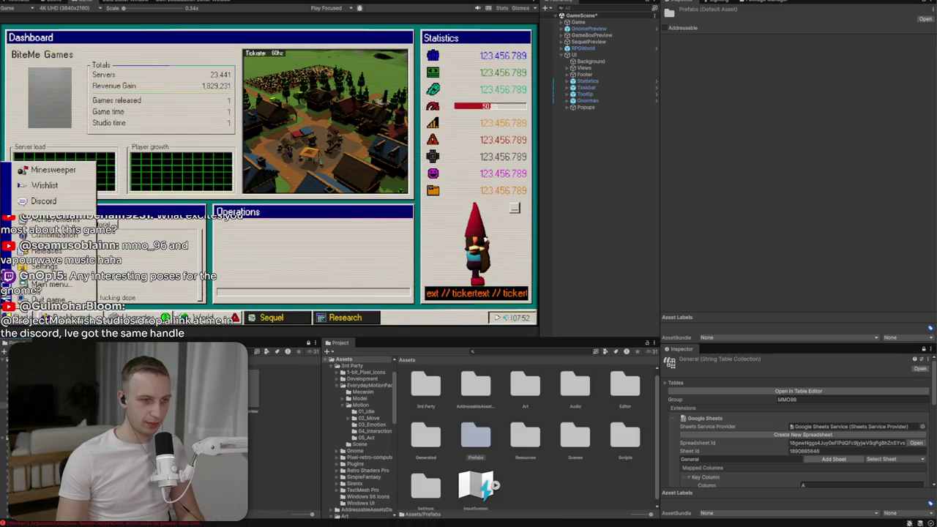
double_click(475, 436)
click(423, 388)
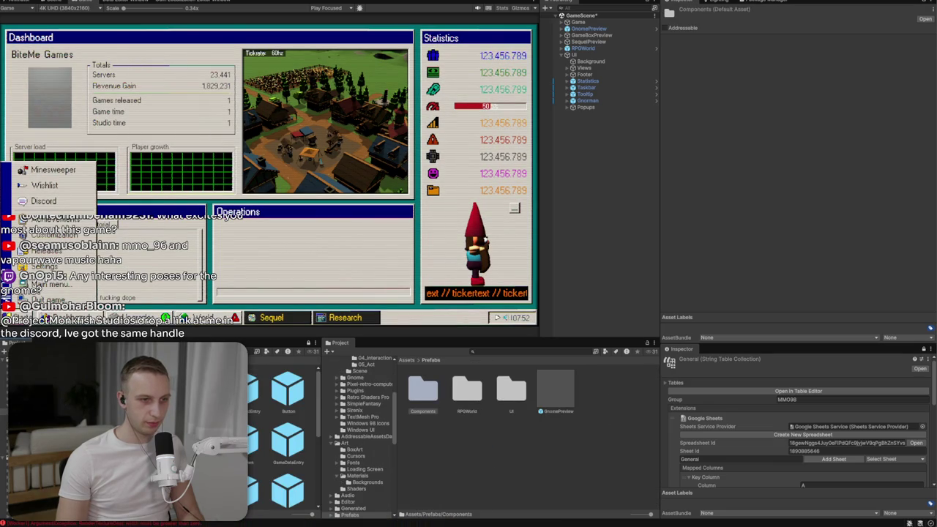
scroll(286, 432, down, 2)
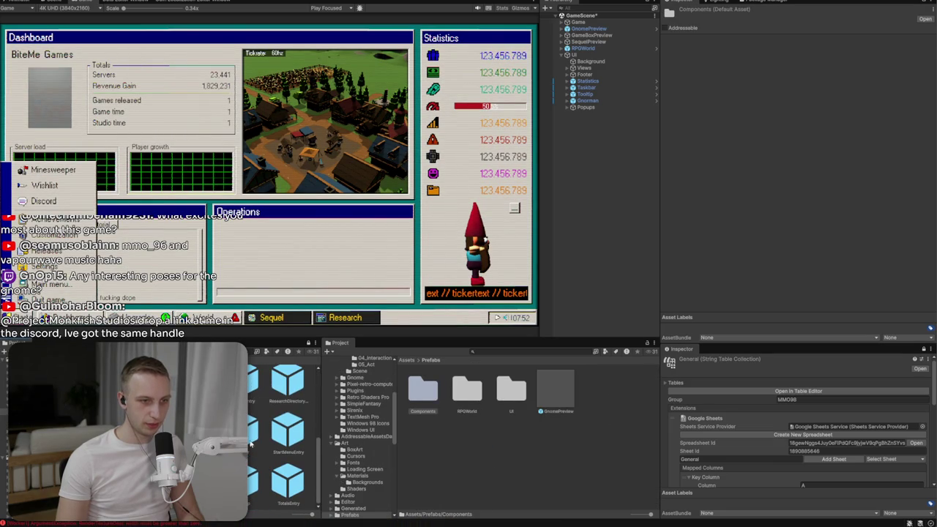
scroll(286, 438, up, 2)
scroll(285, 437, up, 1)
scroll(285, 438, up, 1)
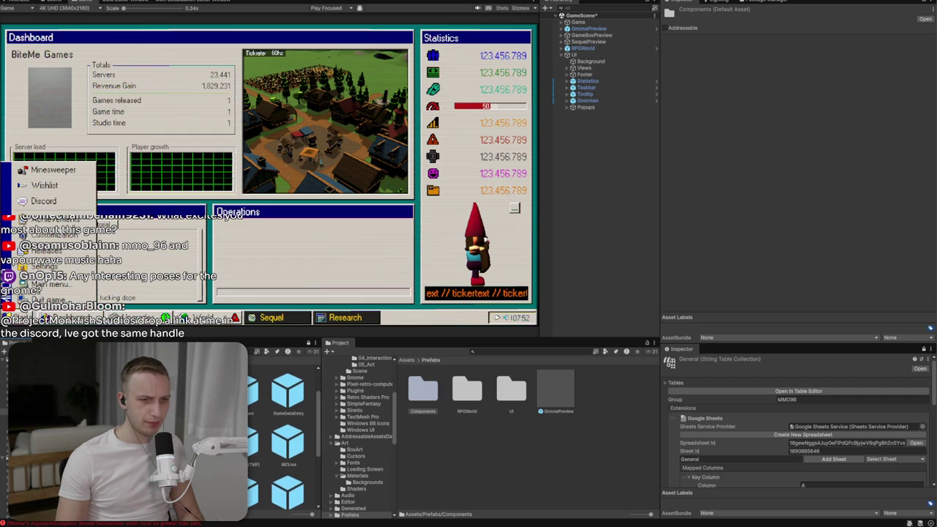
- Look in RPGWorld, then open the UI prefabs folder and inspect the Gnorman prefab
double_click(455, 388)
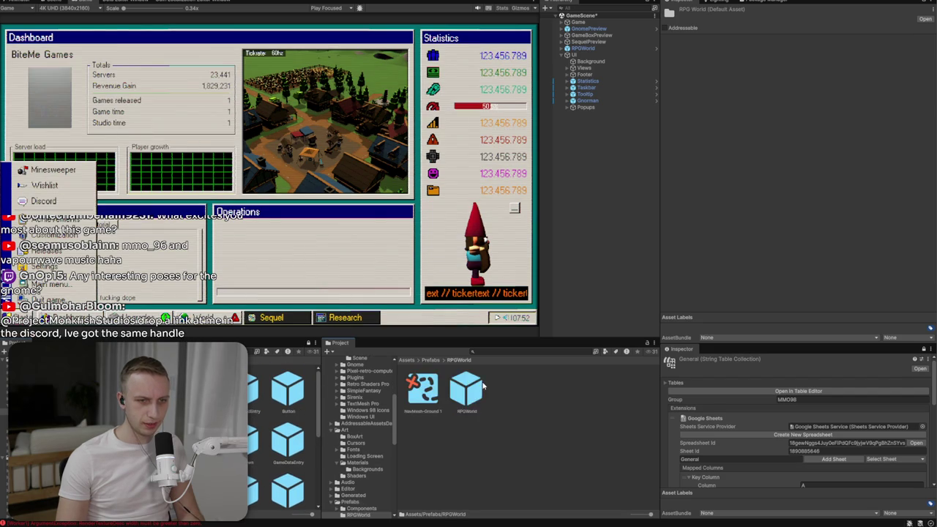
click(430, 359)
double_click(516, 389)
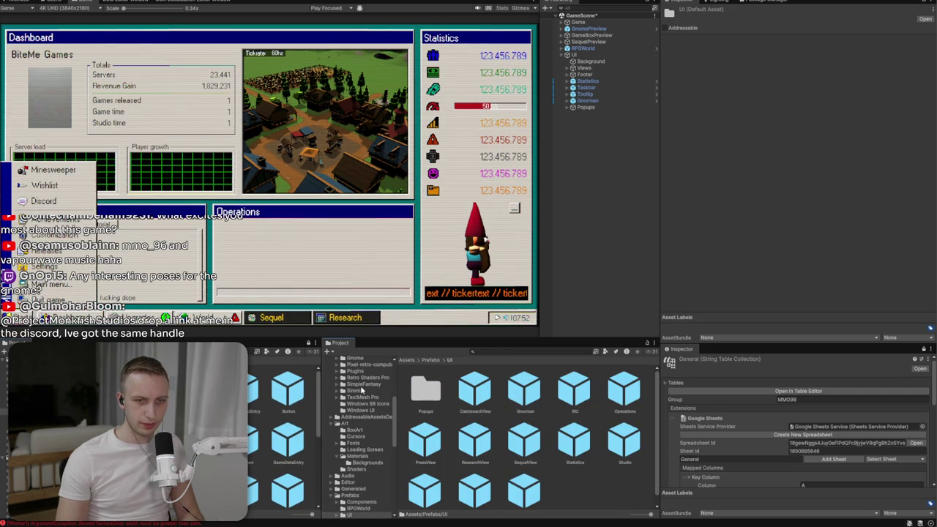
scroll(518, 399, down, 1)
click(524, 380)
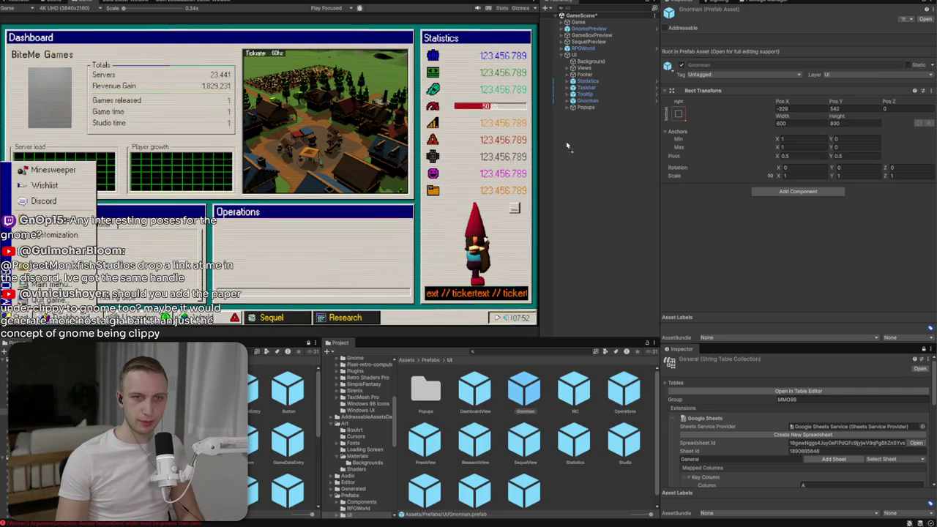
- Add an Operations window under UI with Pos Z 0, anchored middle-center
drag(579, 113, 579, 114)
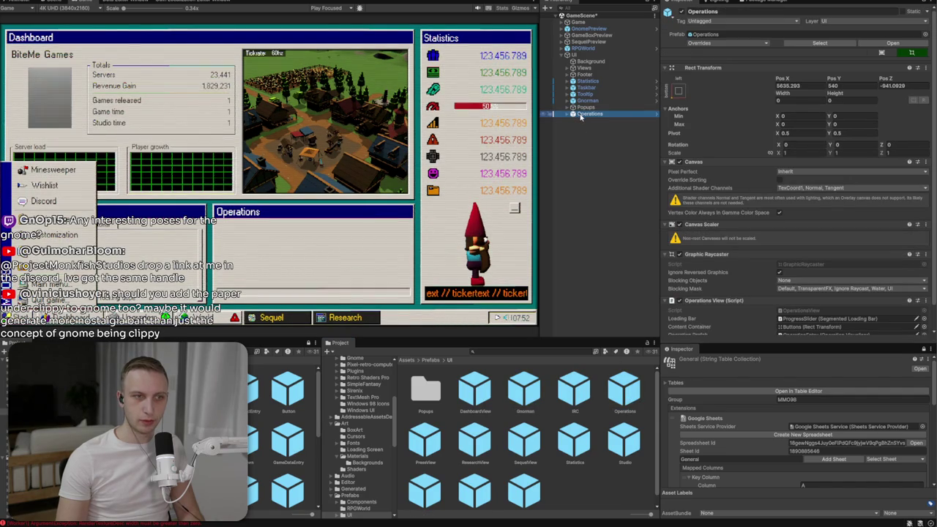
click(893, 85)
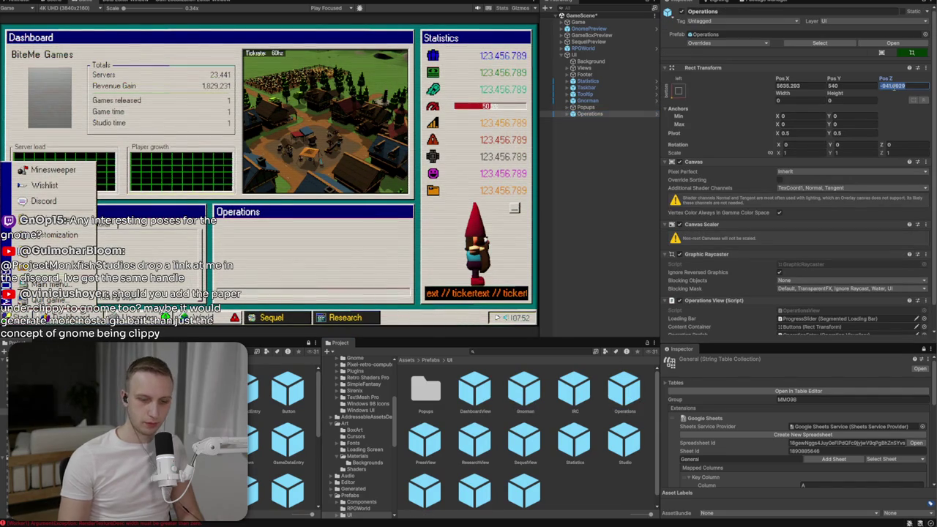
text(0)
key(Return)
click(678, 90)
alt+shift+click(724, 172)
- Edit the Operations window's Width and Height to shrink it, and expand its children
click(809, 101)
text(400)
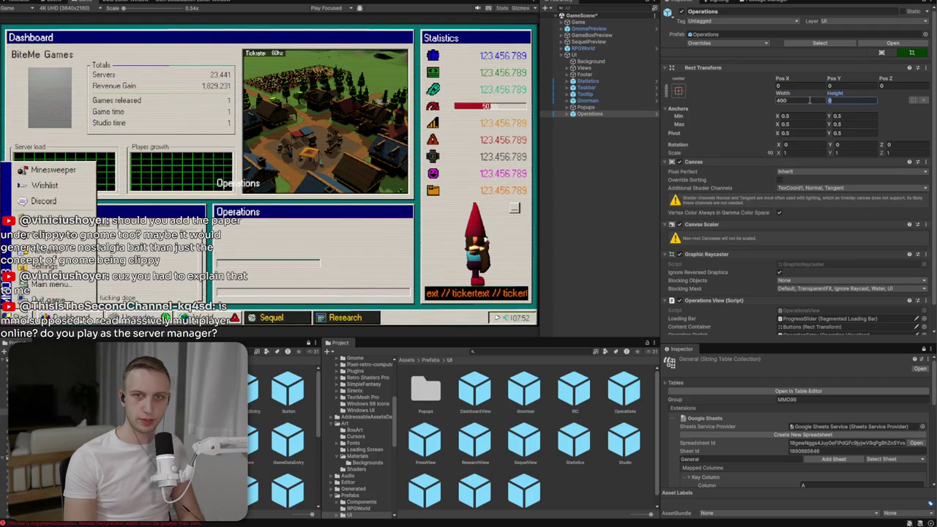
text(100)
text(400)
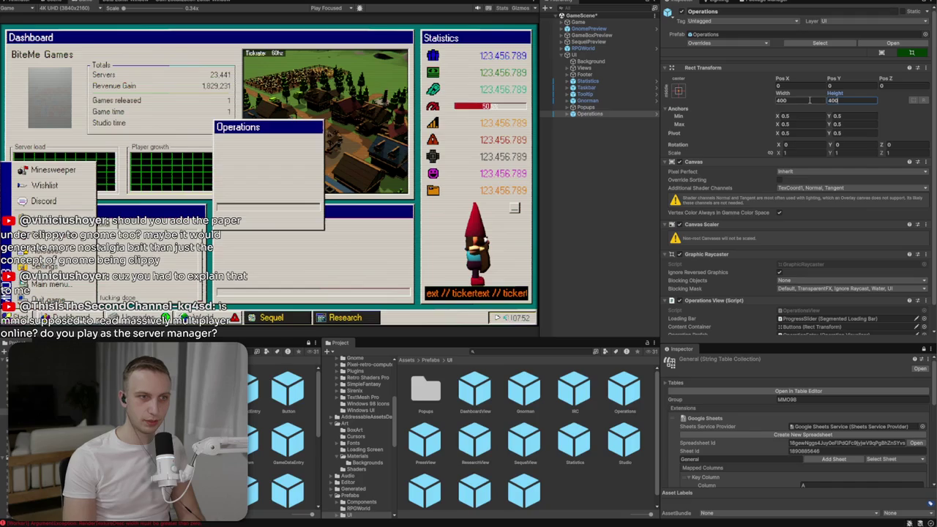
click(809, 100)
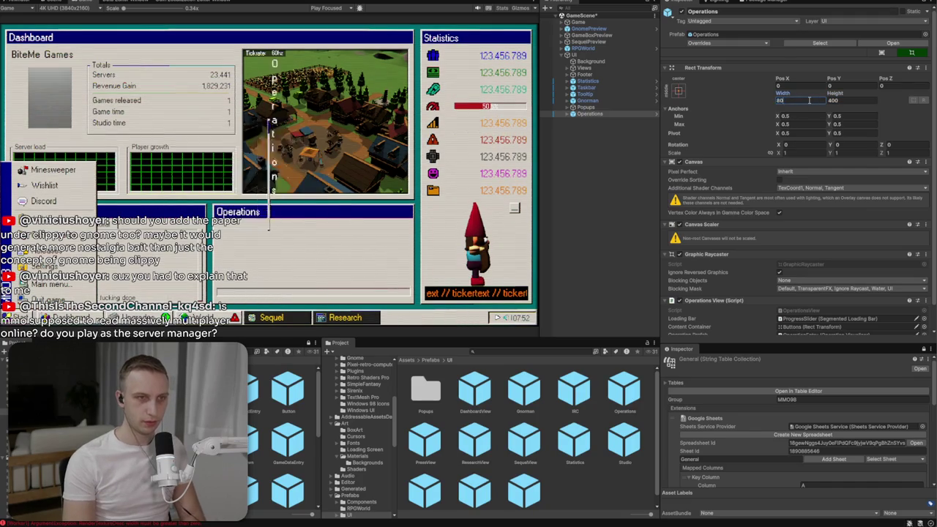
text(800)
text(60)
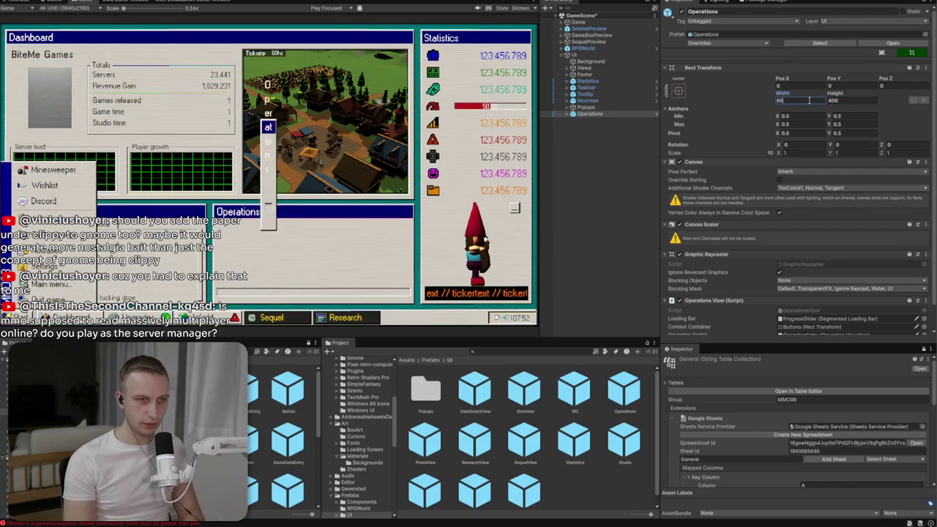
text(0)
click(573, 114)
click(598, 133)
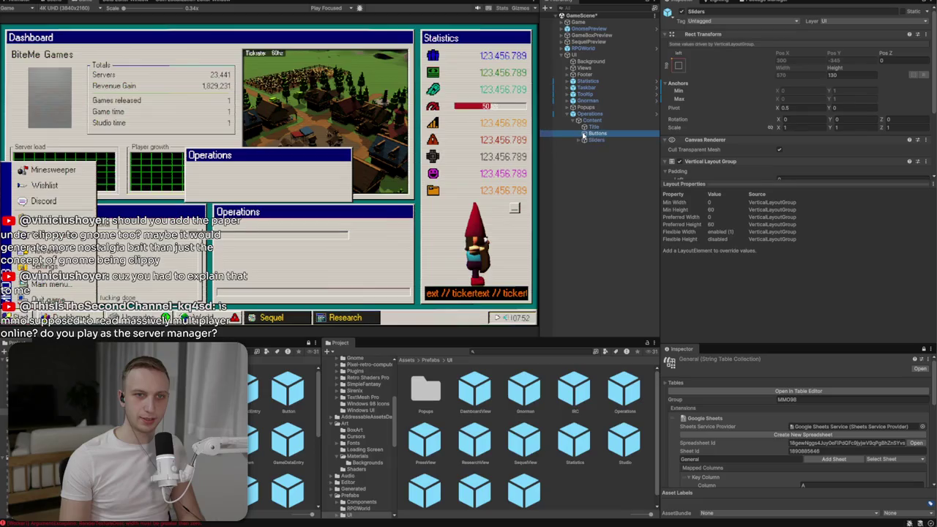
- Select the window's Title and change its text from 'Operations' to 'Gnorman'
click(603, 147)
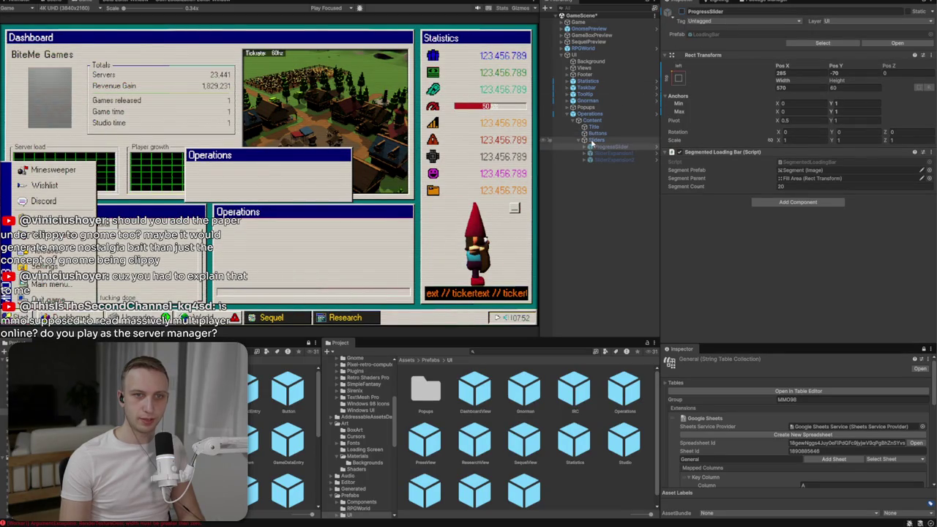
click(594, 127)
key(Down)
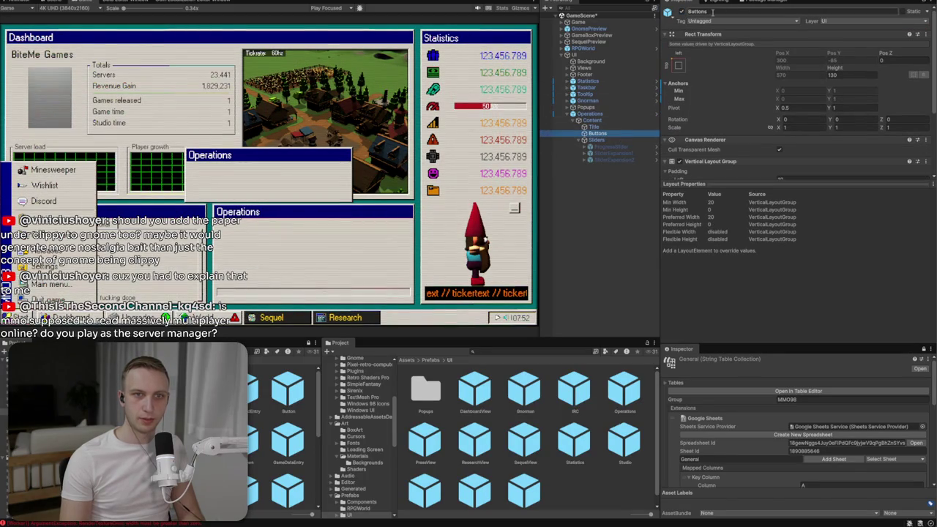
key(Up)
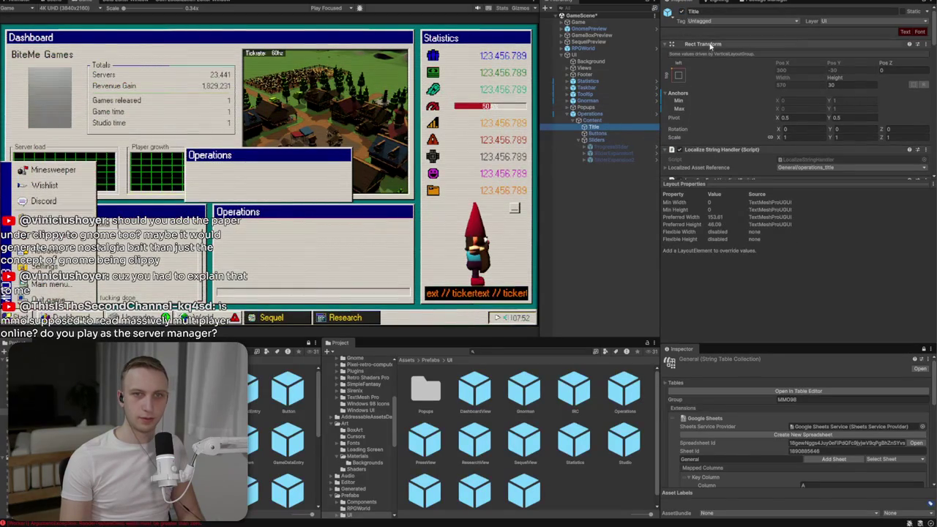
scroll(720, 146, down, 5)
scroll(727, 137, down, 2)
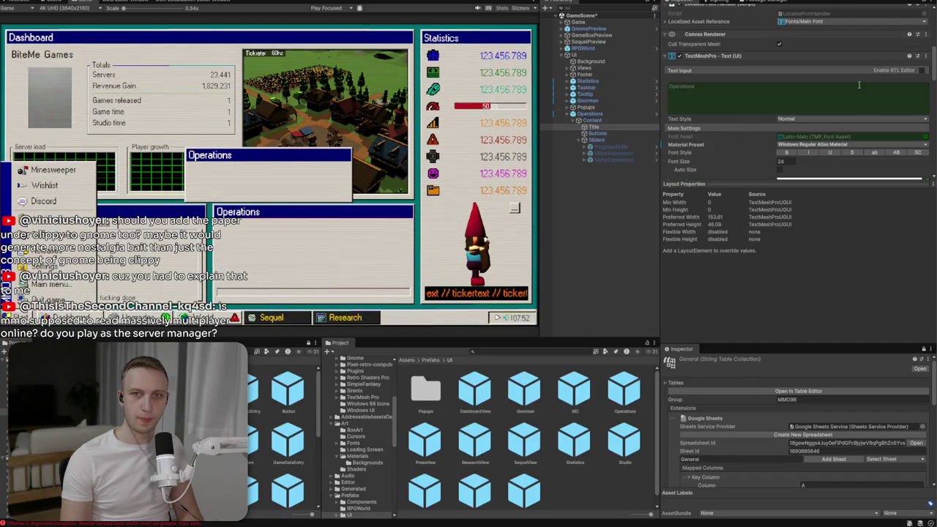
scroll(842, 95, up, 4)
scroll(732, 132, up, 3)
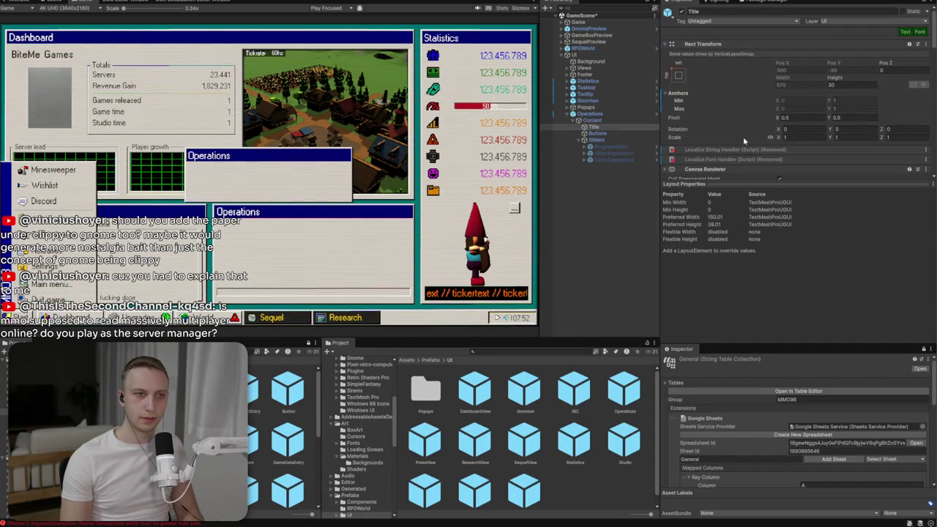
scroll(725, 143, down, 3)
text(Gnorman)
click(594, 134)
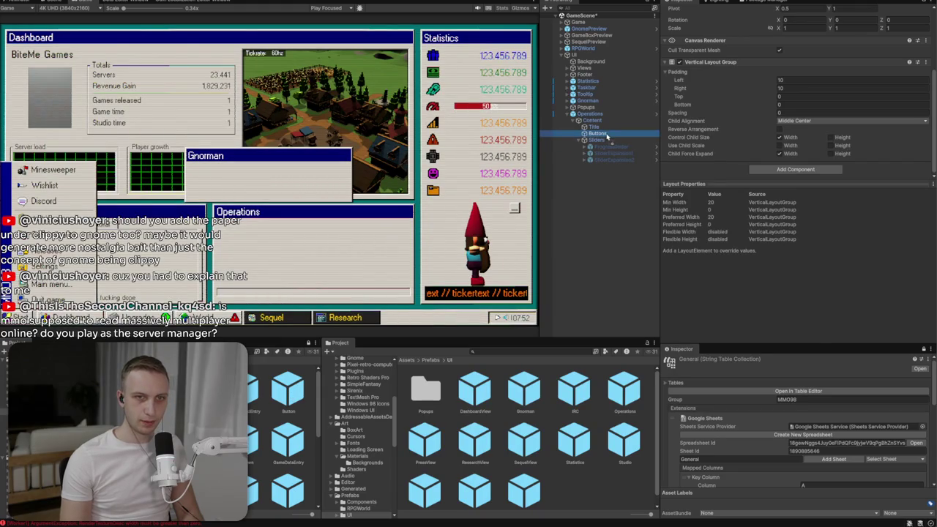
- Add a Button prefab under Buttons with Pos Z 0, then move it above Title in Content
drag(607, 135, 608, 136)
click(582, 140)
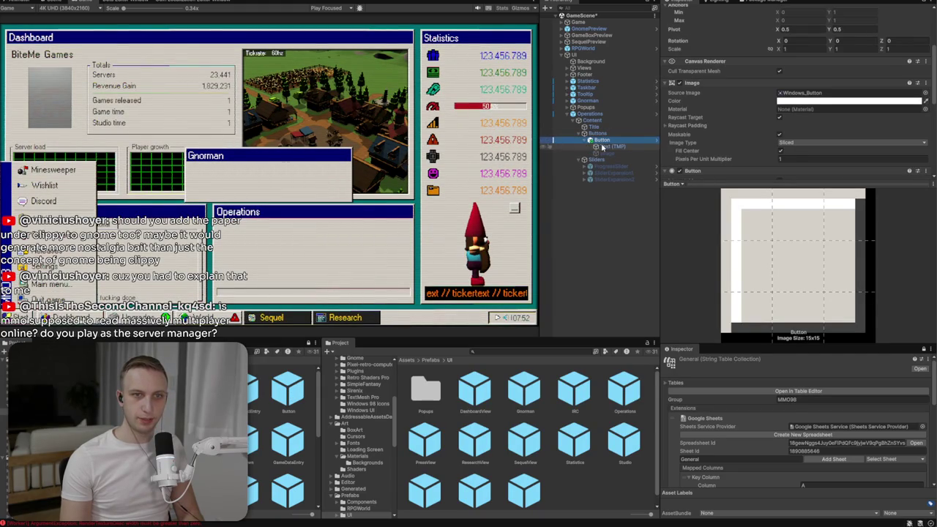
scroll(699, 55, up, 3)
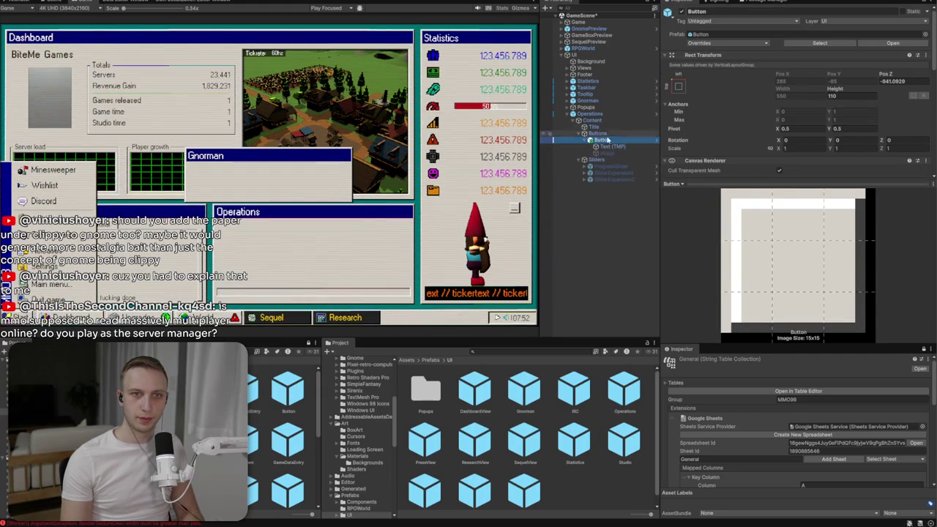
click(683, 87)
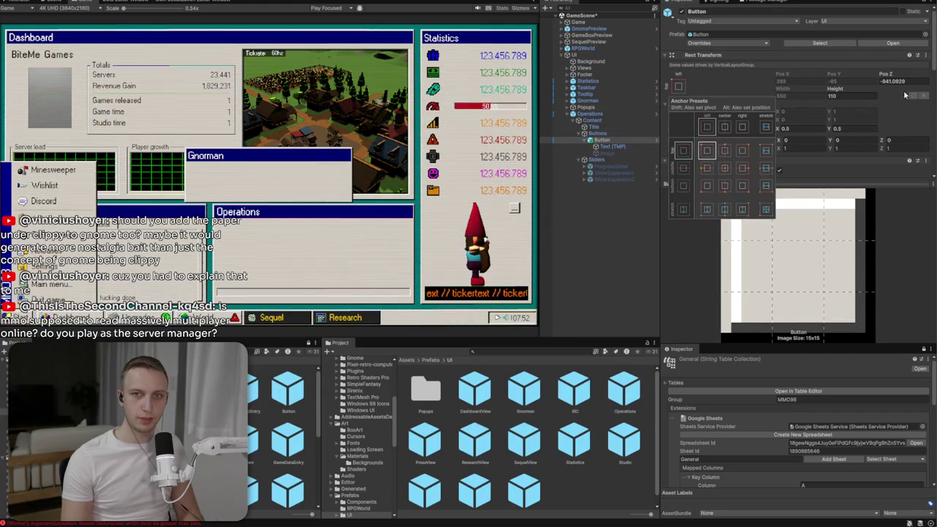
click(904, 81)
double_click(904, 81)
text(0)
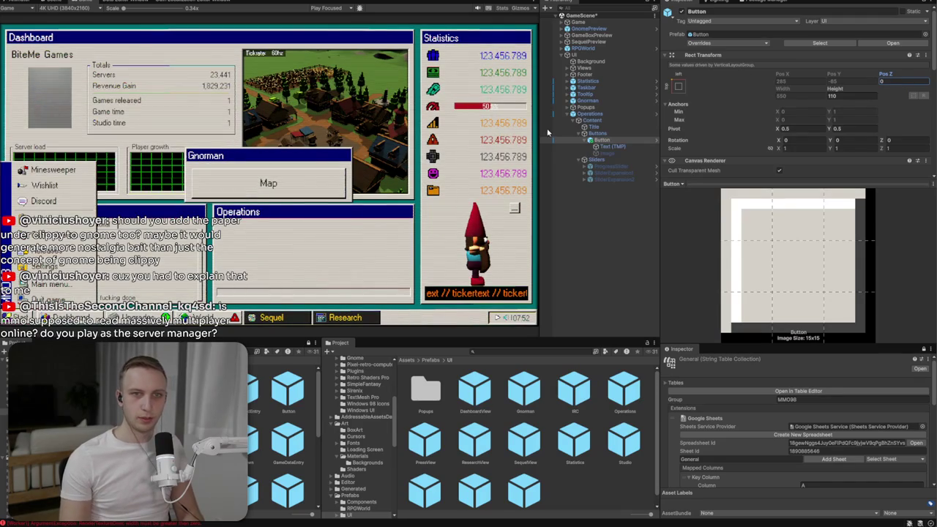
click(606, 140)
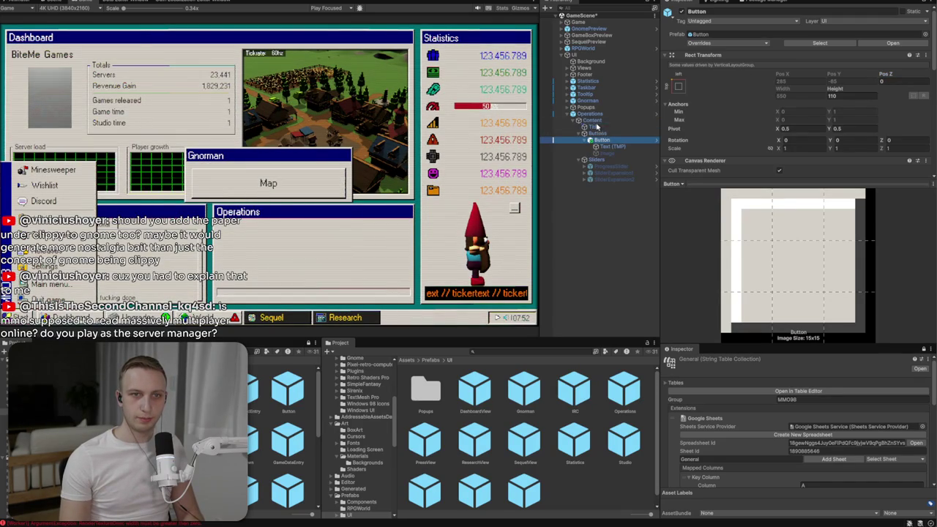
drag(597, 127, 599, 128)
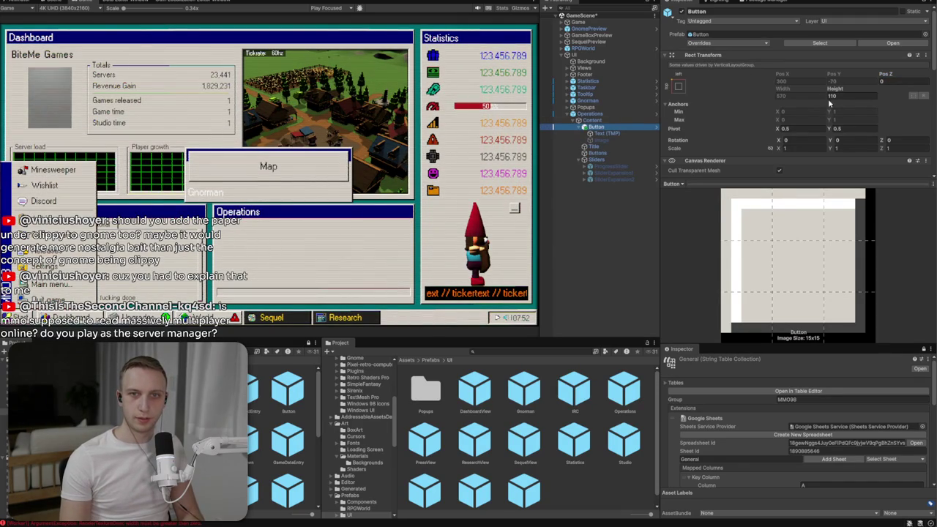
scroll(790, 147, down, 10)
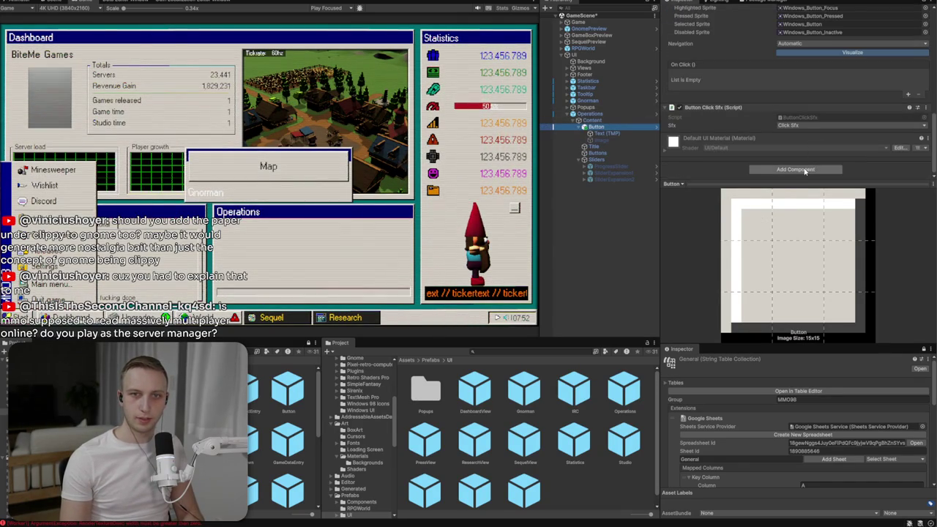
- Add a Layout Element component to the button and make it ignore layout
click(795, 169)
text(layouo)
key(Return)
key(Escape)
key(Escape)
click(797, 169)
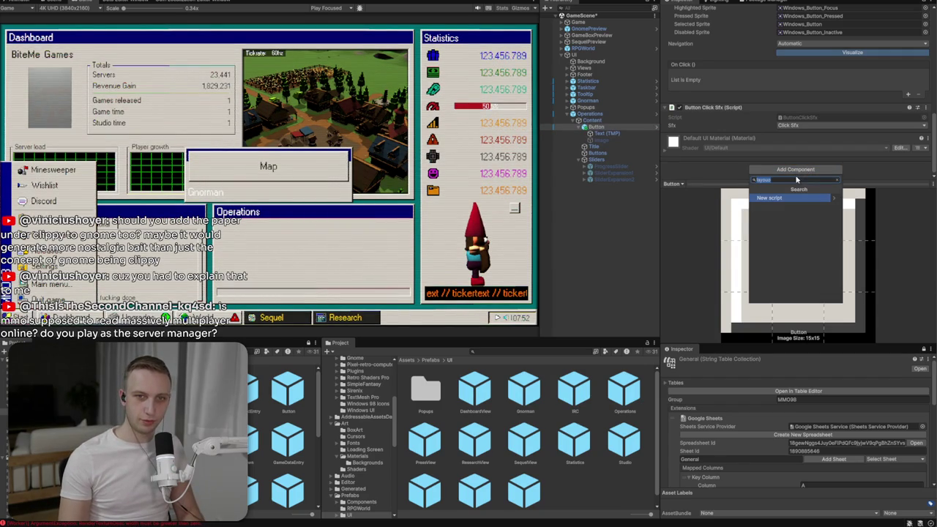
key(BackSpace)
text(t)
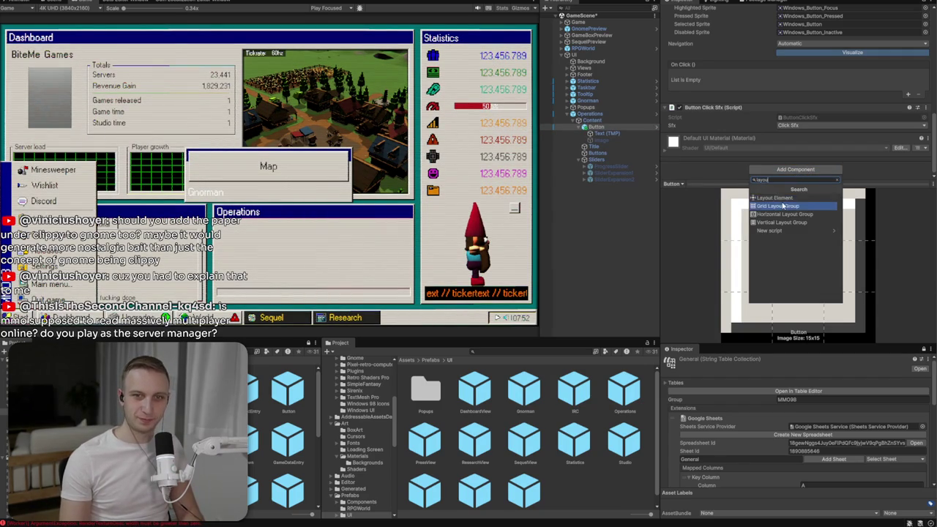
click(783, 203)
click(779, 148)
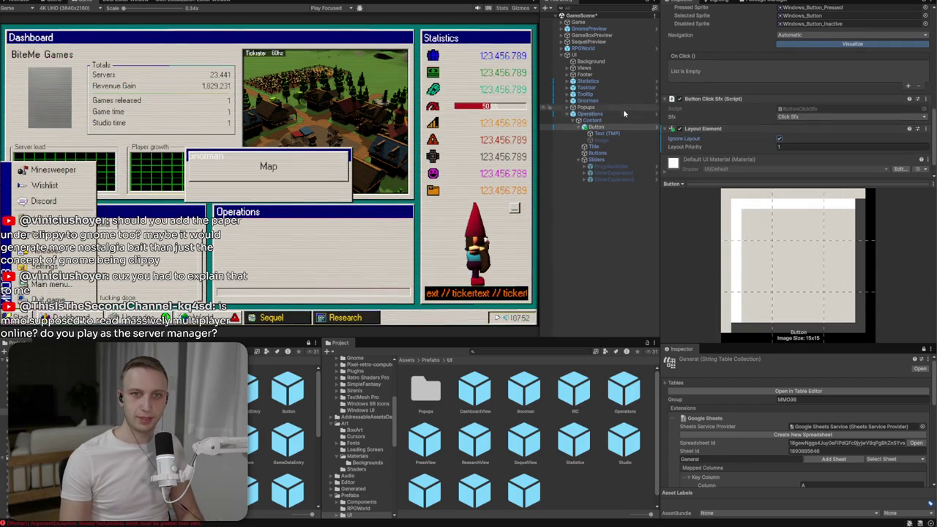
- Size the button 40 by 40 and anchor it to the window's top-right corner
scroll(802, 102, up, 10)
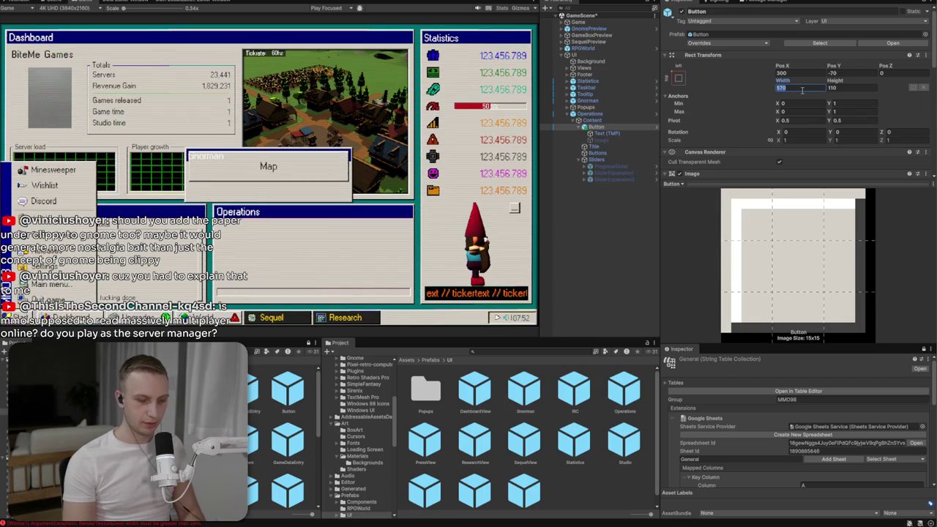
text(40)
key(Tab)
text(4)
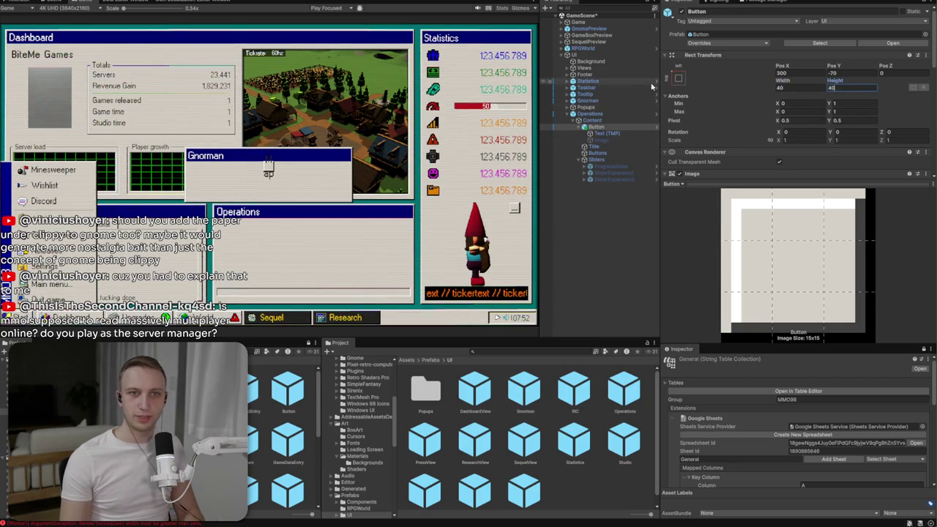
click(677, 77)
click(744, 145)
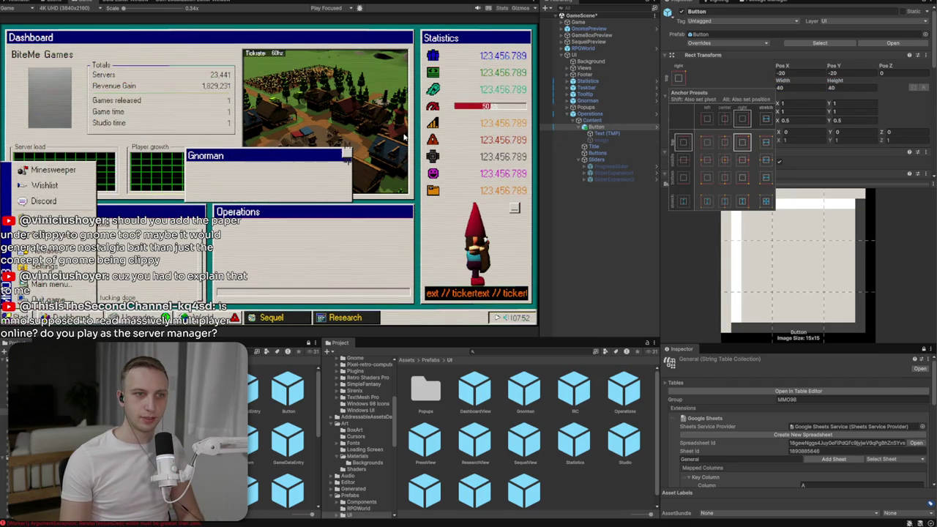
scroll(327, 155, up, 3)
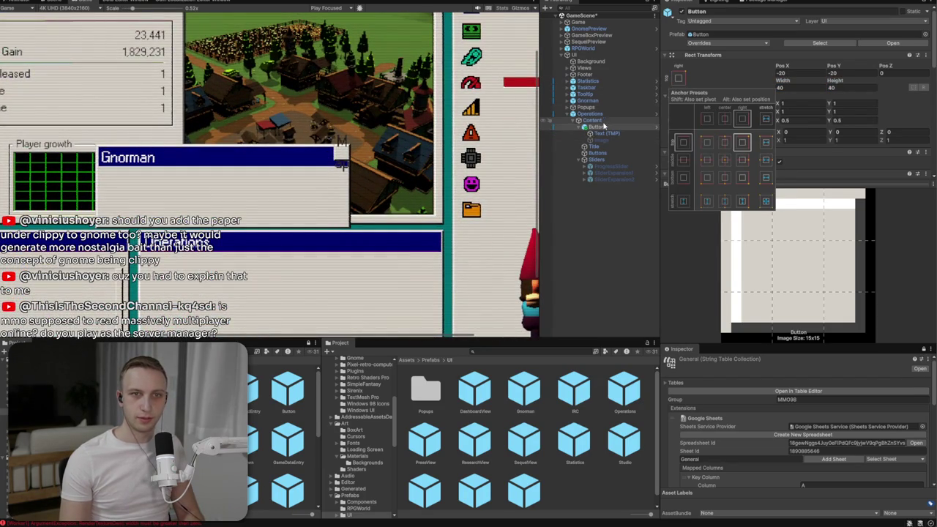
click(597, 126)
- Set the button image's sprite to the X close icon
scroll(208, 192, up, 1)
scroll(208, 192, up, 2)
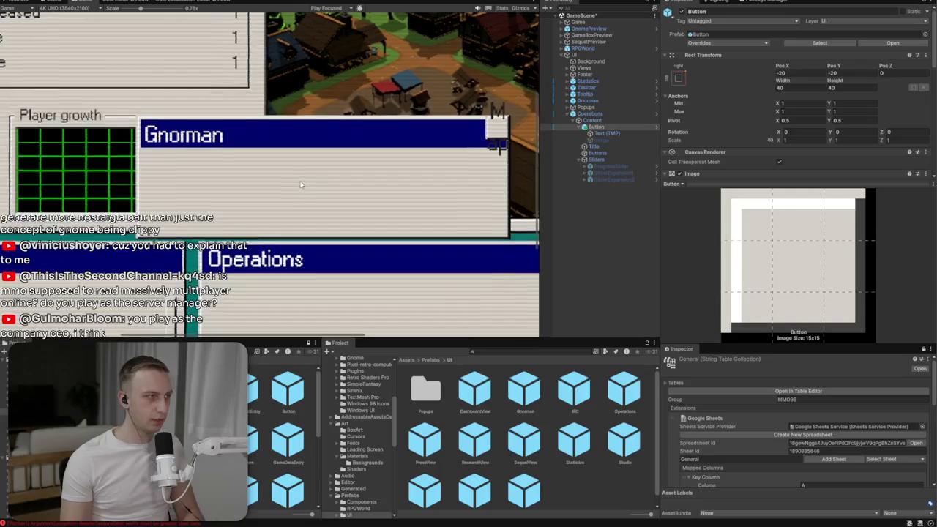
scroll(208, 192, up, 1)
click(596, 141)
click(596, 134)
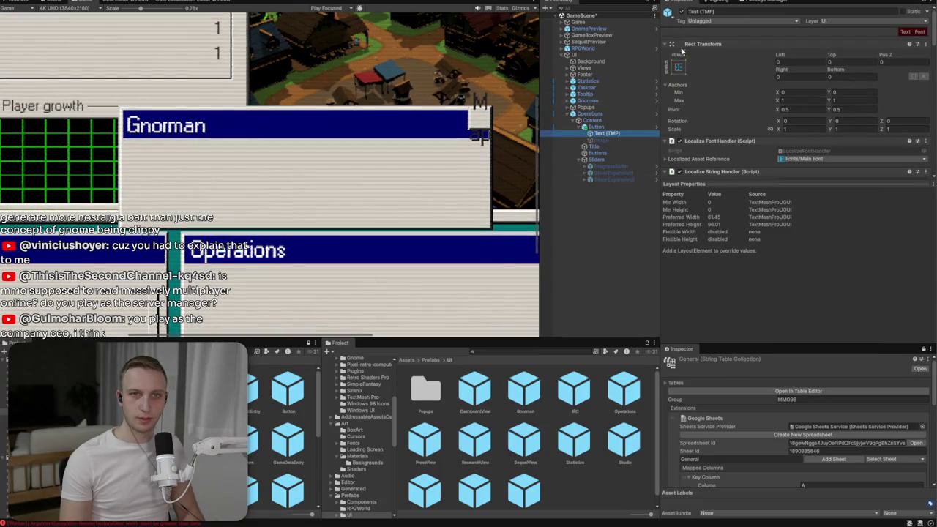
click(611, 141)
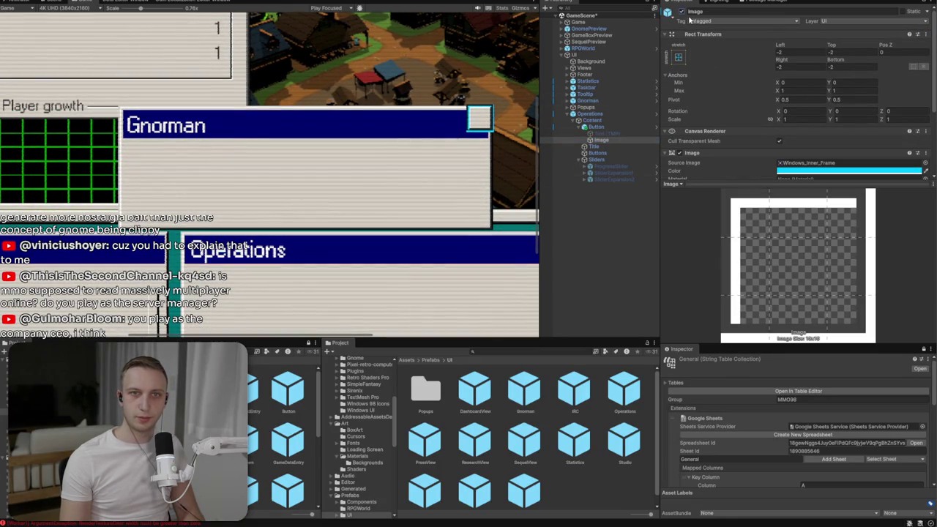
click(925, 163)
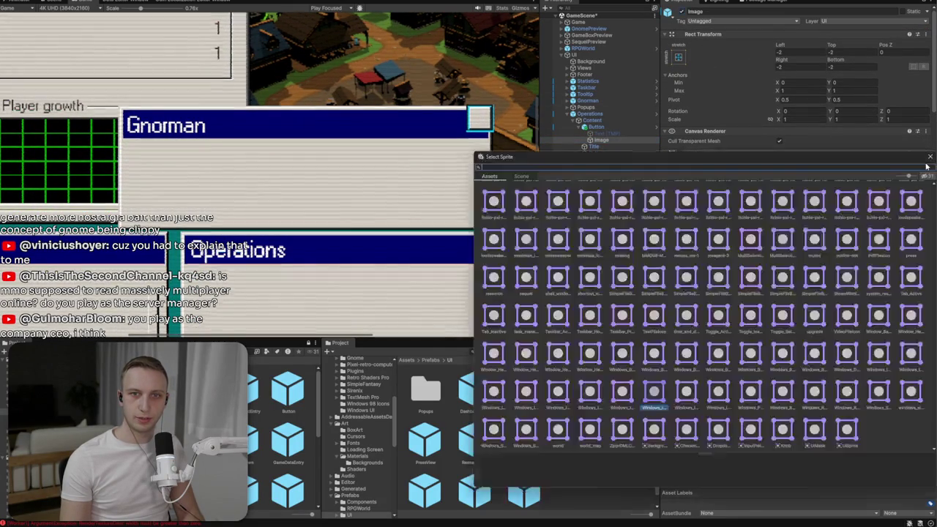
double_click(527, 391)
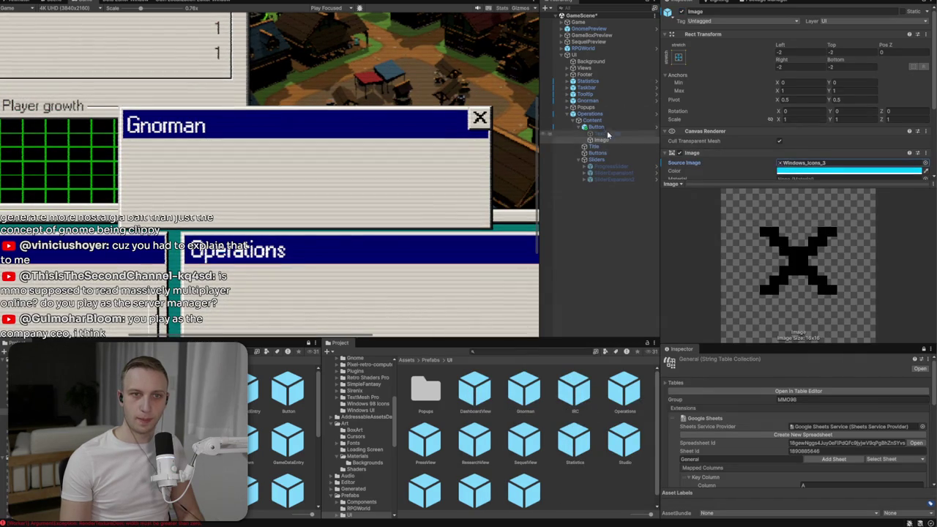
click(596, 127)
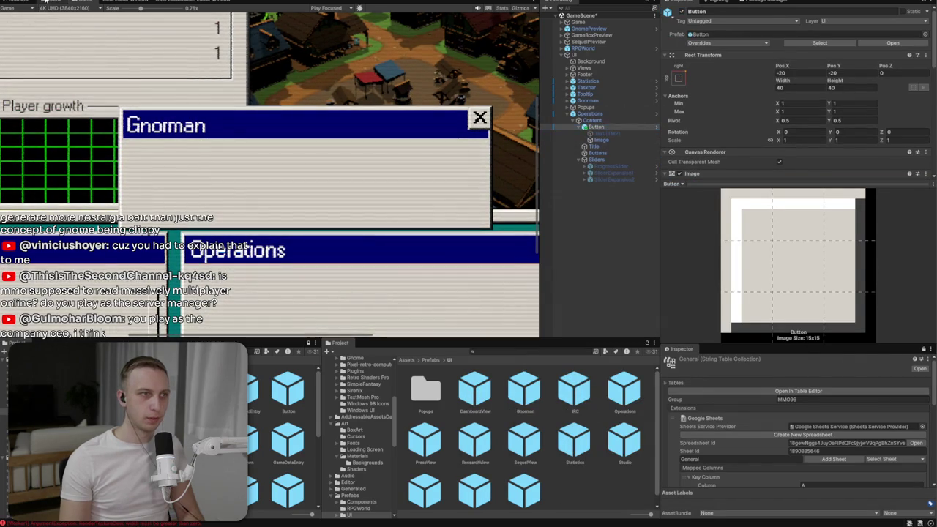
- Frame the close button in a 2D Scene view and nudge it left and down
click(53, 2)
key(f)
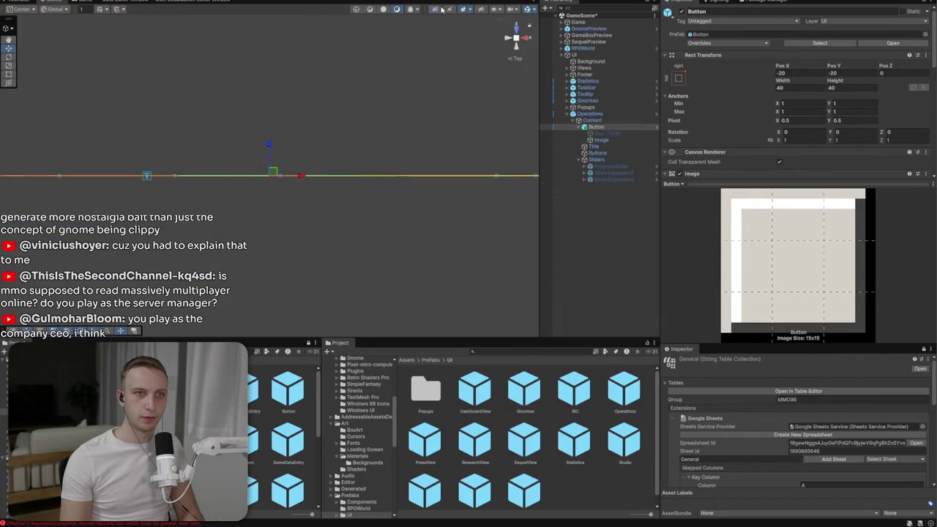
click(439, 9)
mouse_move(389, 106)
mouse_down()
mouse_move(365, 115)
mouse_move(364, 129)
mouse_move(267, 144)
mouse_up()
- Duplicate the button and give the copy the minimize underscore sprite
key(ctrl+d)
click(578, 146)
click(600, 159)
scroll(825, 119, down, 3)
scroll(824, 119, down, 3)
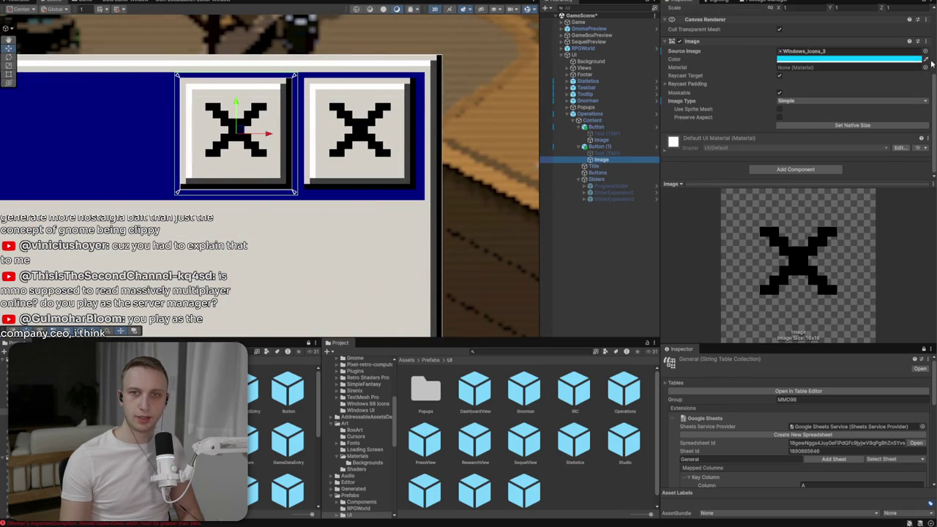
click(926, 51)
click(599, 279)
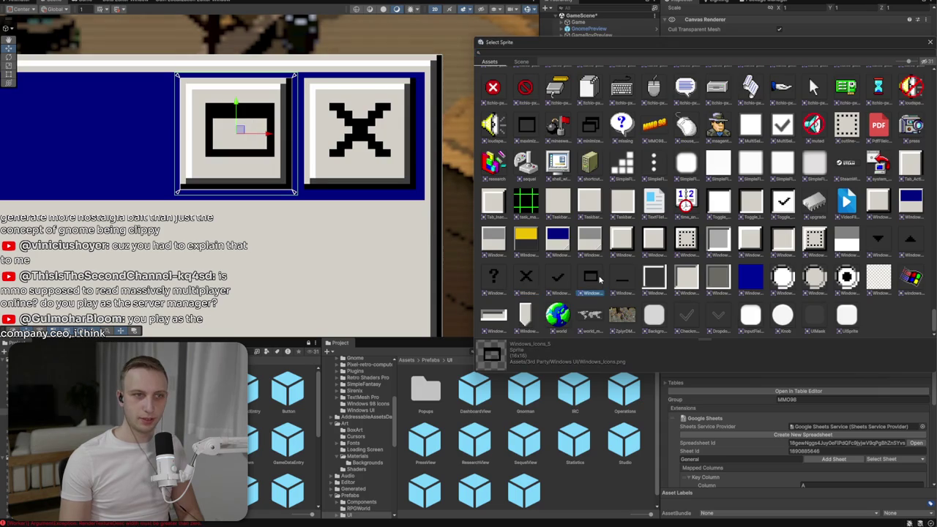
double_click(622, 278)
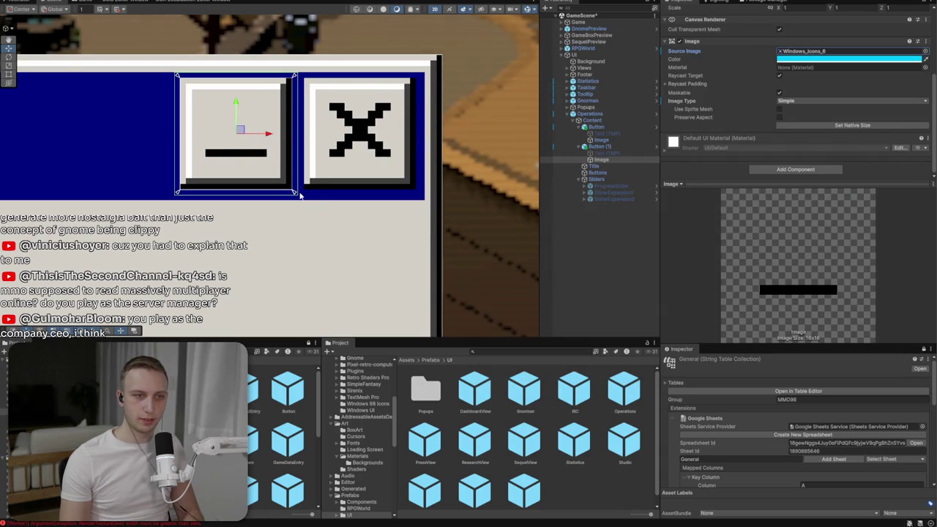
scroll(423, 204, down, 5)
scroll(423, 205, up, 1)
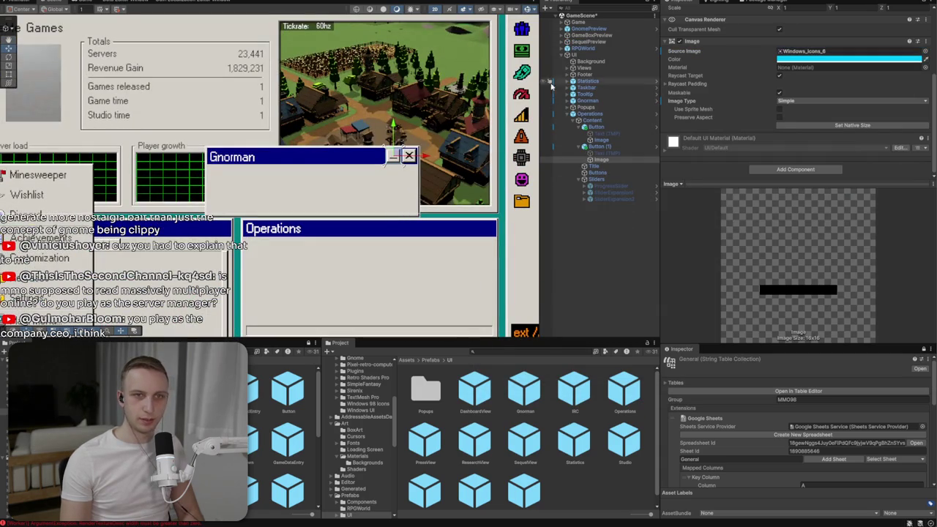
- Rename the Operations window object to Capsule
click(607, 120)
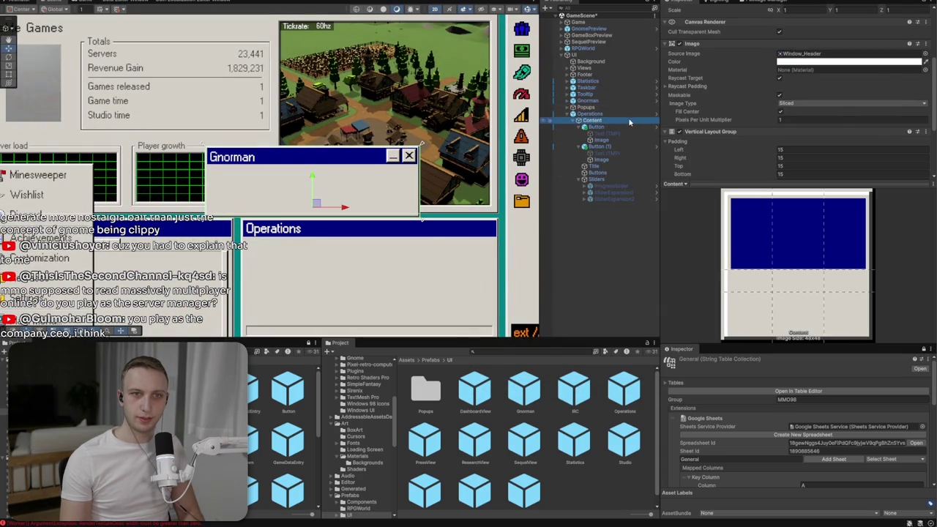
click(624, 115)
click(764, 12)
text(Gnome)
key(ctrl+a)
text(G)
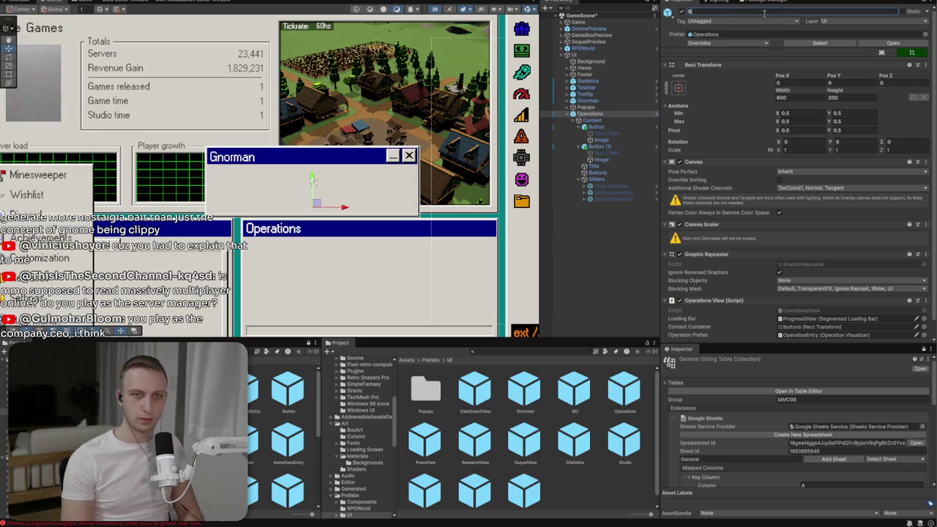
text(sule)
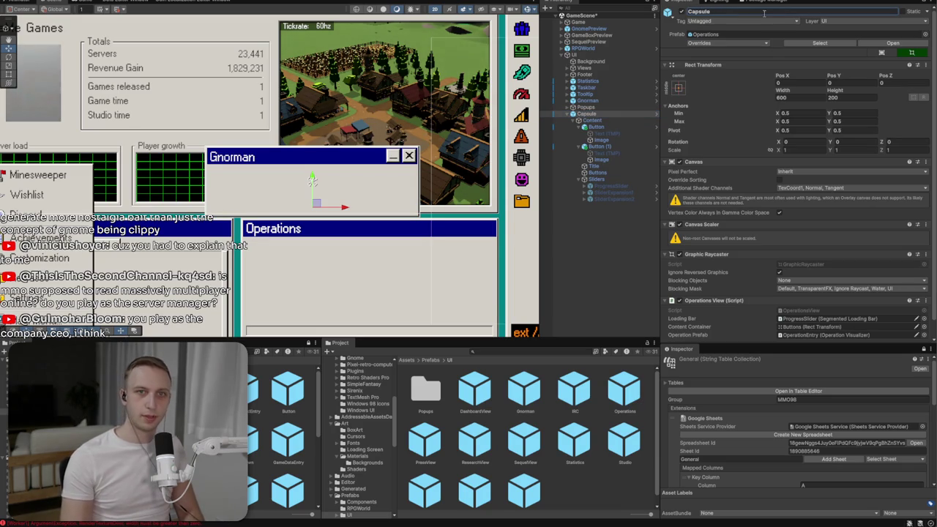
click(781, 98)
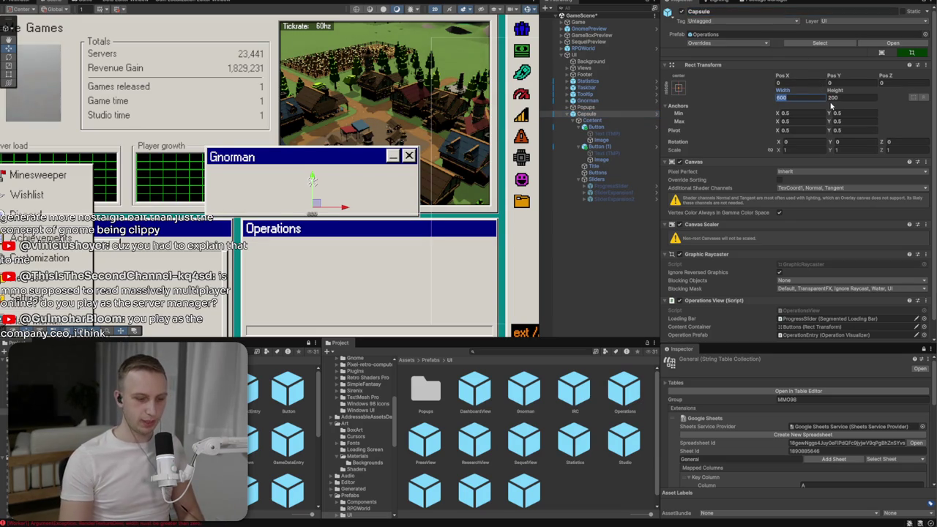
- Set the Capsule window's Rect Transform to Width 600 and Height 700
text(800)
key(Tab)
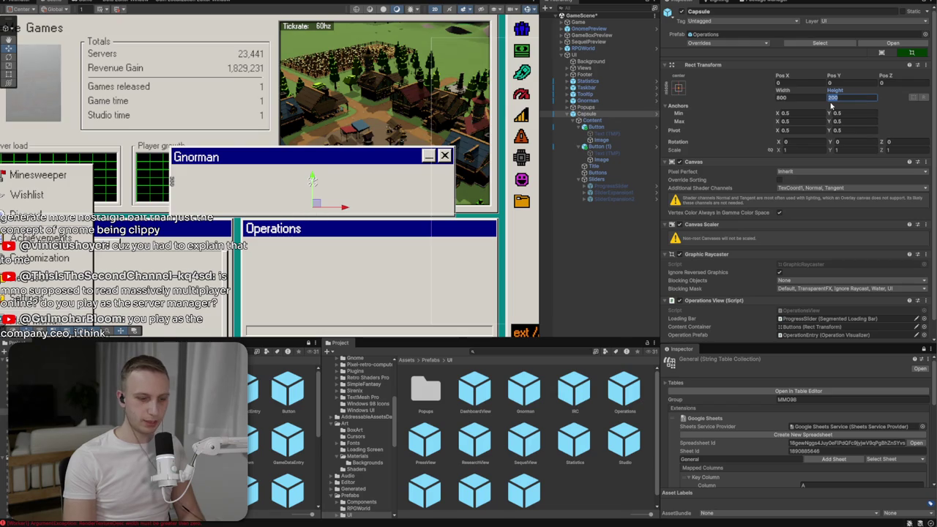
text(1000)
scroll(350, 105, down, 3)
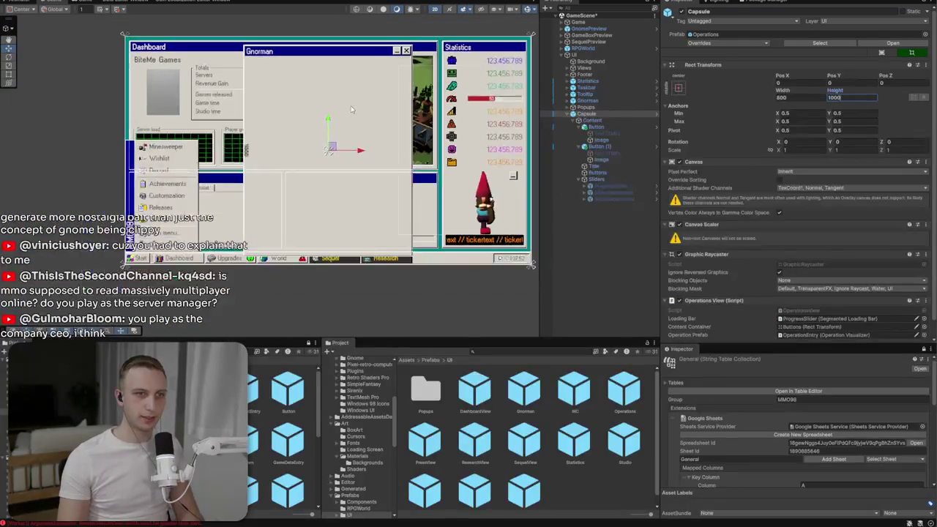
drag(350, 106, 329, 122)
click(849, 98)
text(700)
key(Return)
text(700)
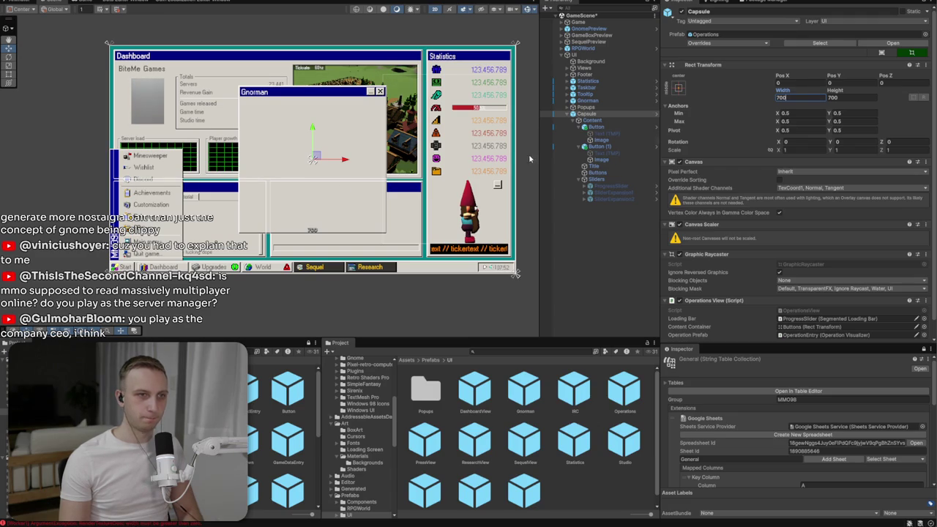
key(BackSpace)
key(BackSpace)
key(BackSpace)
text(600)
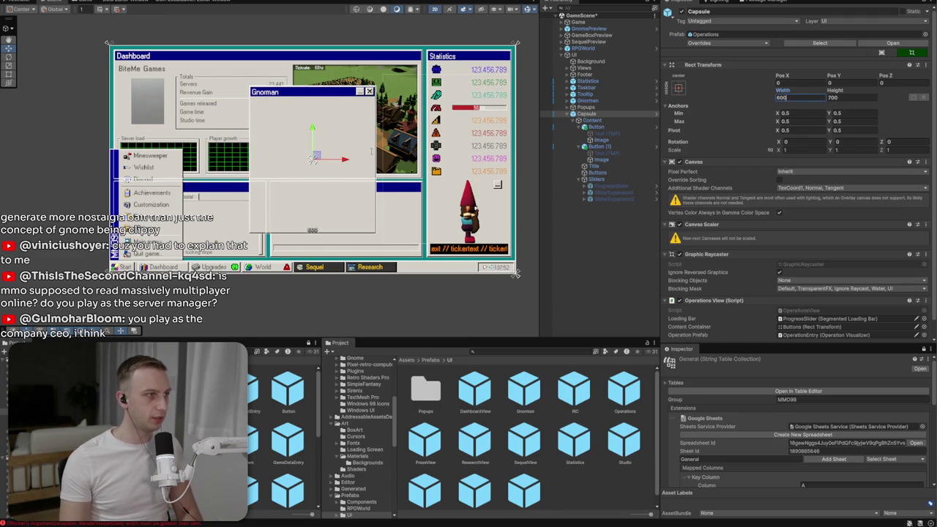
scroll(313, 159, up, 2)
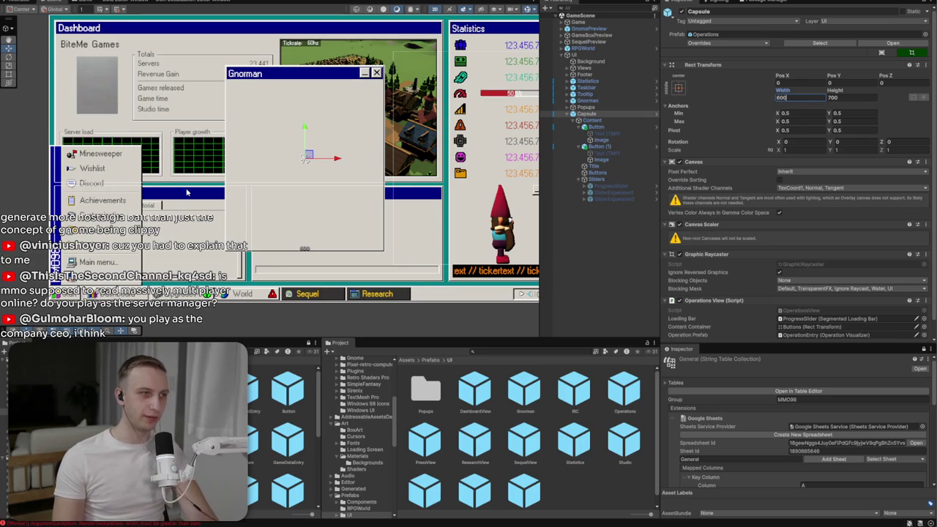
click(278, 94)
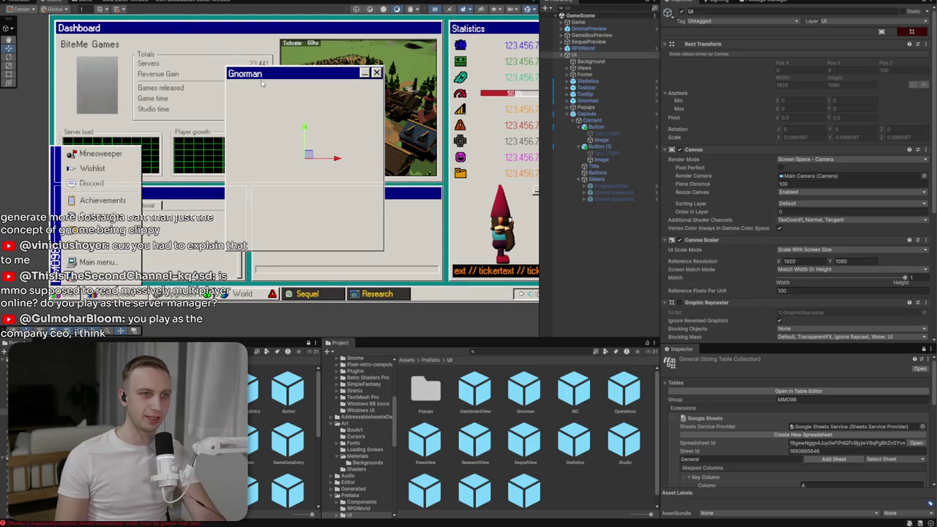
- Snip a screenshot of the Gnorman window from the Game view and return to Photoshop
click(107, 4)
scroll(293, 148, down, 3)
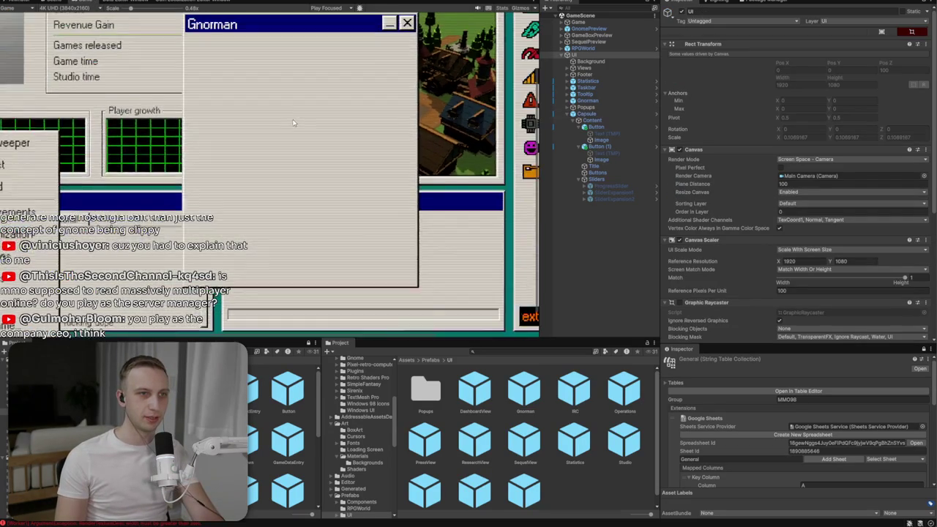
scroll(293, 144, up, 1)
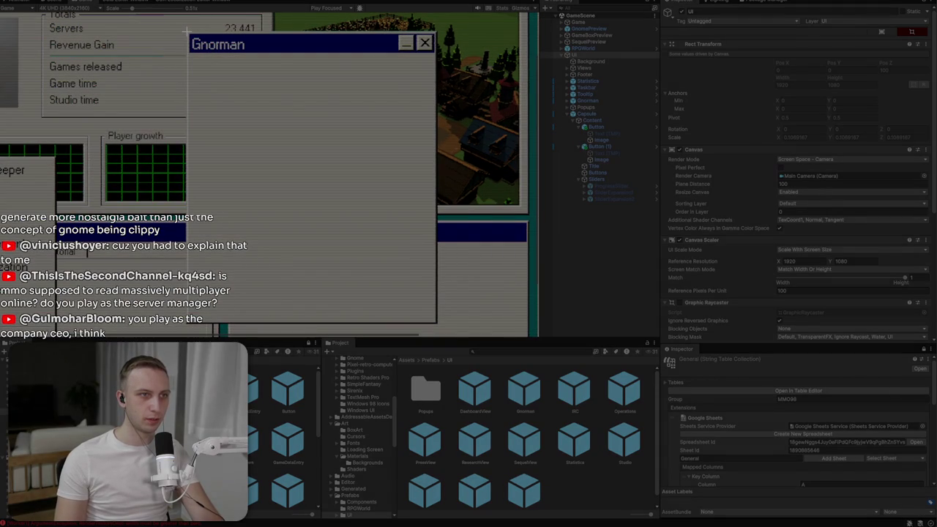
drag(187, 32, 438, 323)
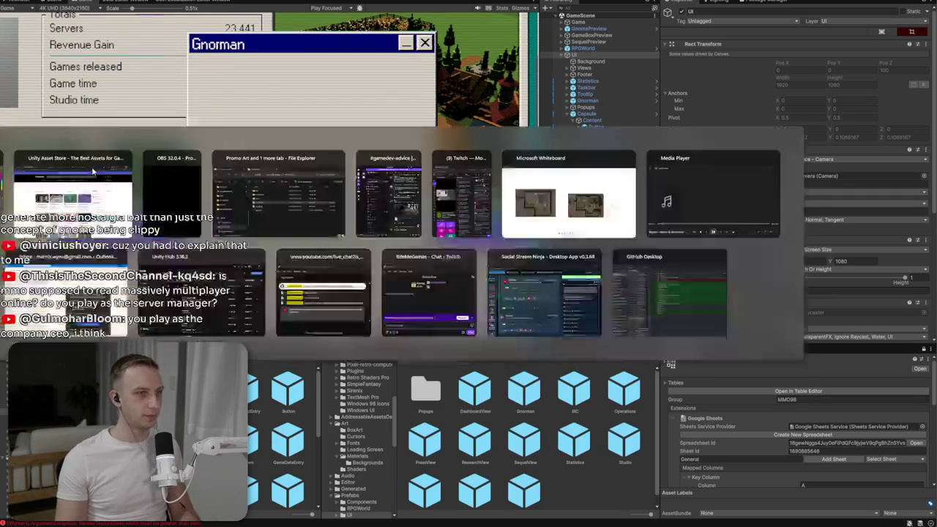
key(alt+Tab)
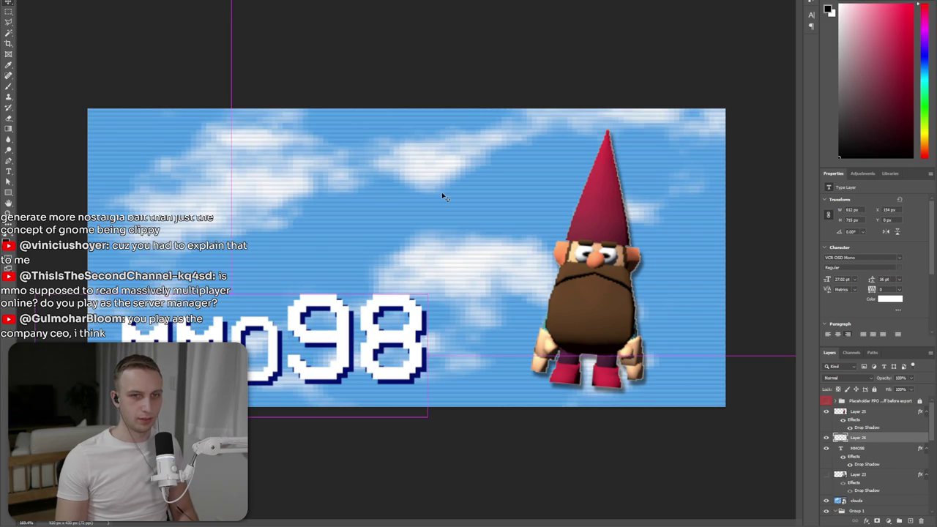
- Paste the Gnorman window screenshot, then scale, tilt and place it behind the gnome on the right
key(ctrl+v)
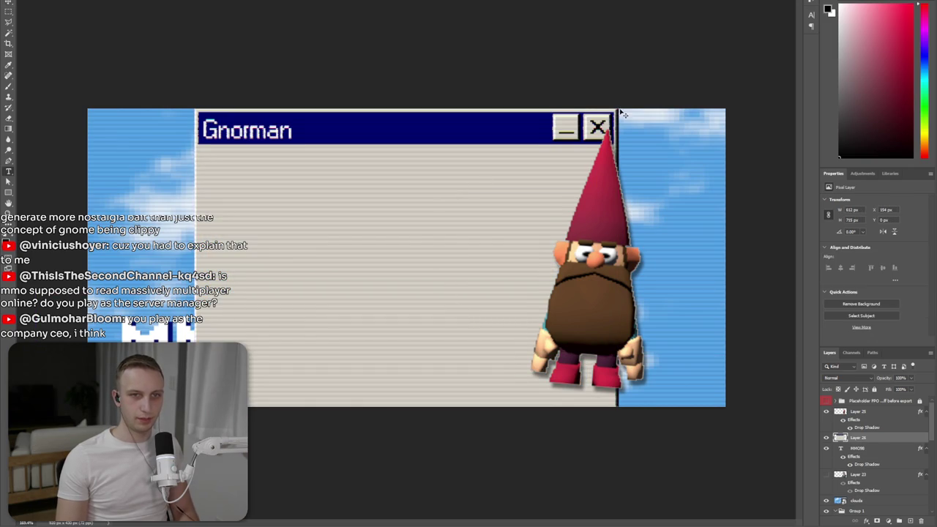
drag(622, 115, 408, 359)
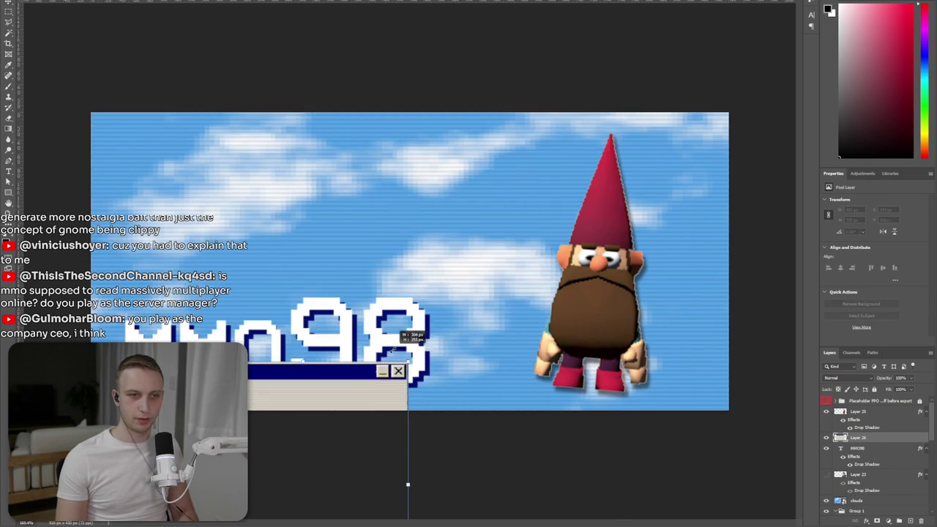
drag(329, 381, 600, 195)
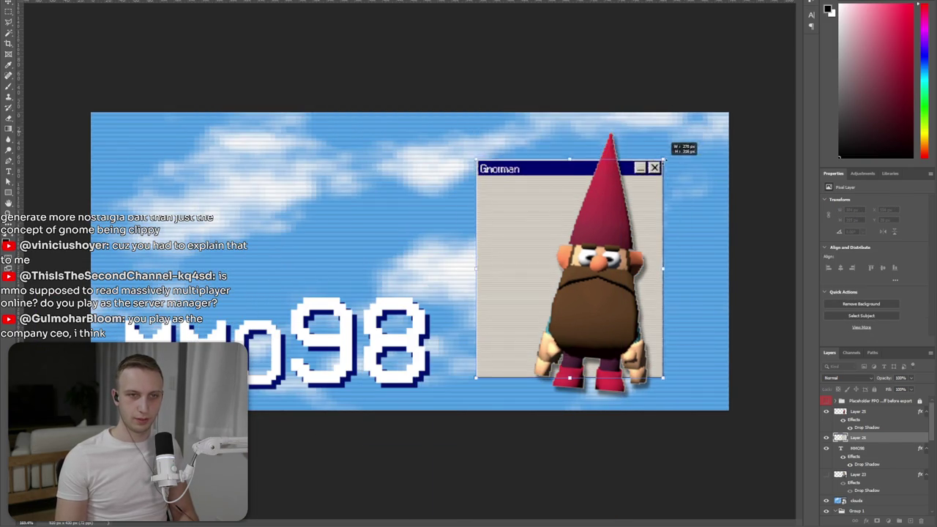
drag(686, 133, 724, 93)
drag(663, 157, 667, 193)
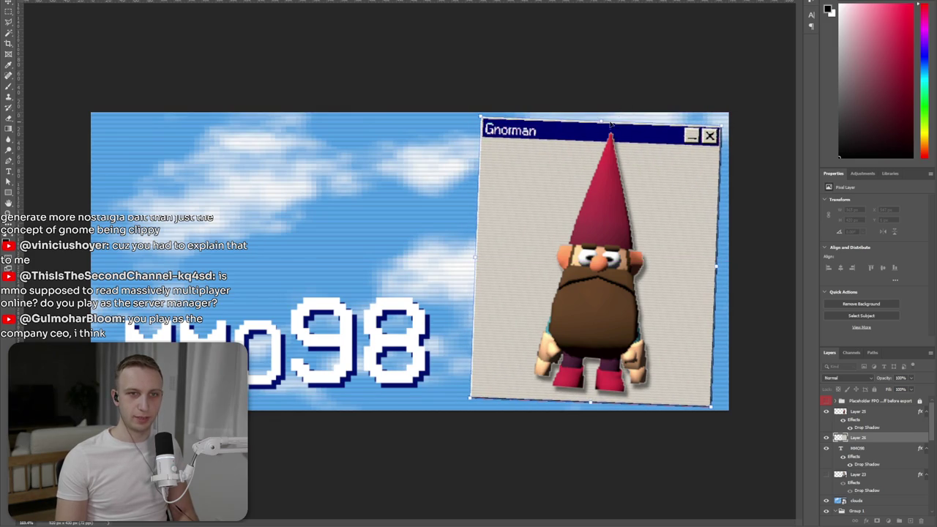
drag(611, 125, 608, 160)
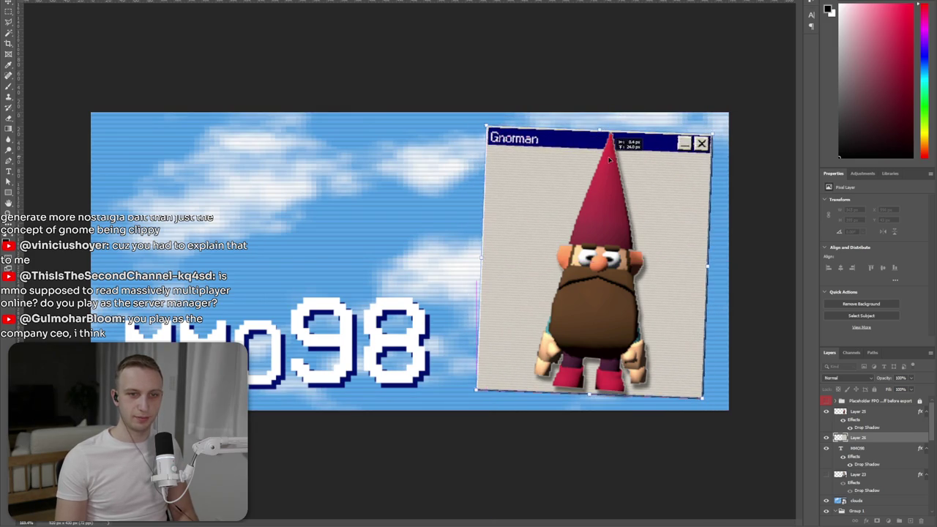
drag(608, 159, 608, 156)
key(Return)
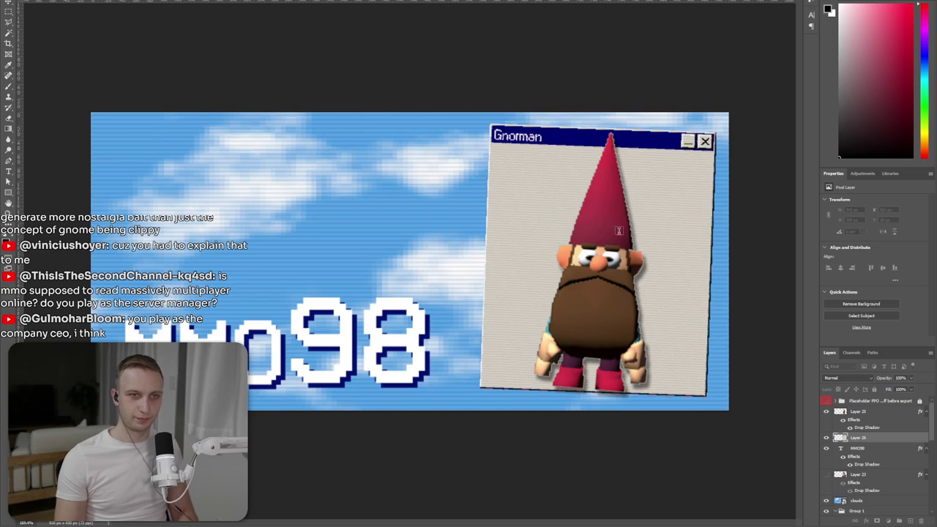
key(ctrl+minus)
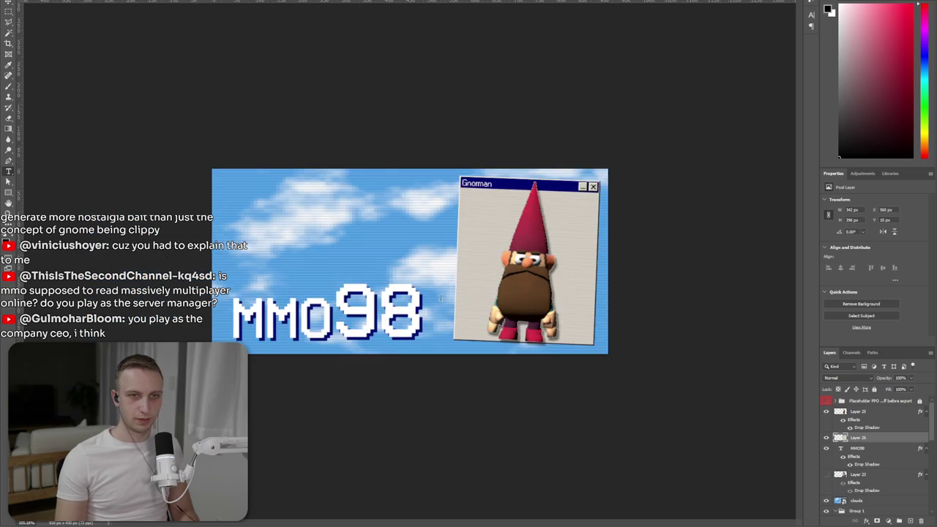
- Move the Gnorman window layer about 6 px down and rotate it roughly -1.4°
key(ctrl+minus)
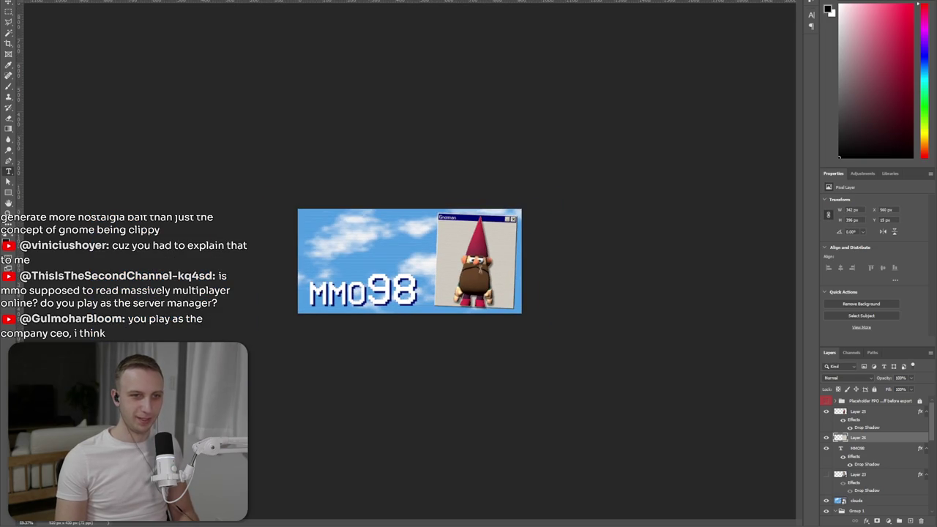
key(ctrl+plus)
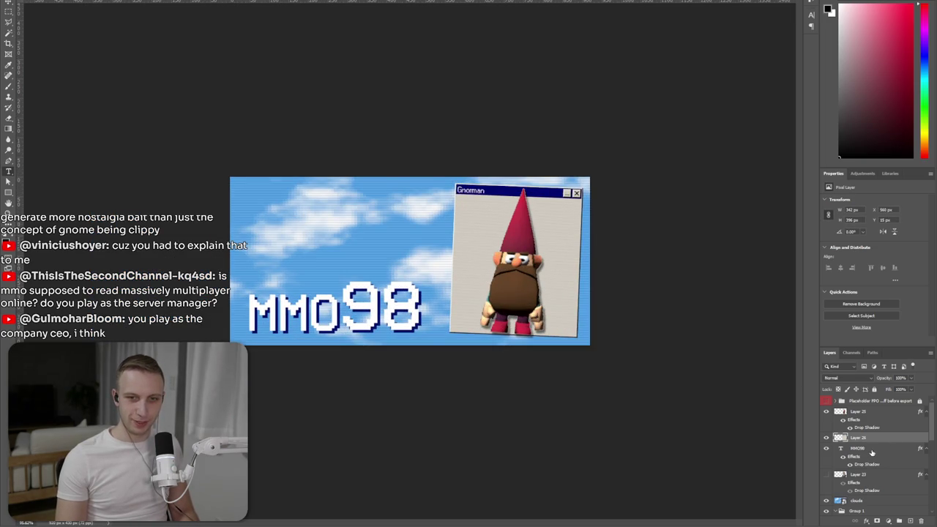
click(871, 448)
click(863, 412)
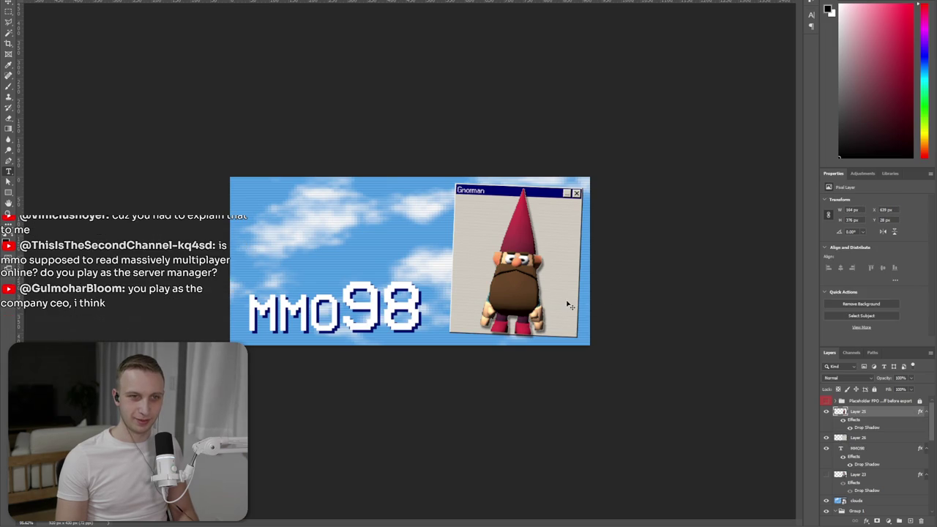
key(ctrl+plus)
drag(574, 327, 576, 327)
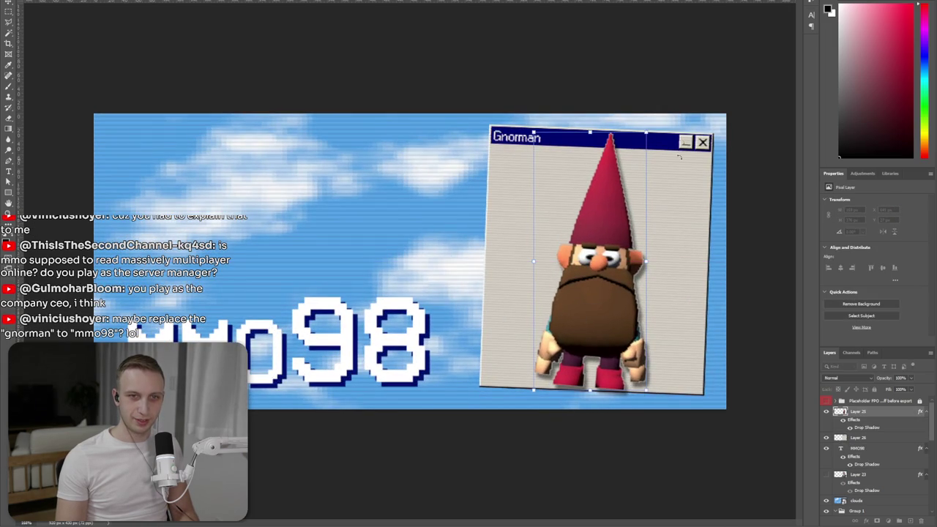
drag(634, 169, 630, 175)
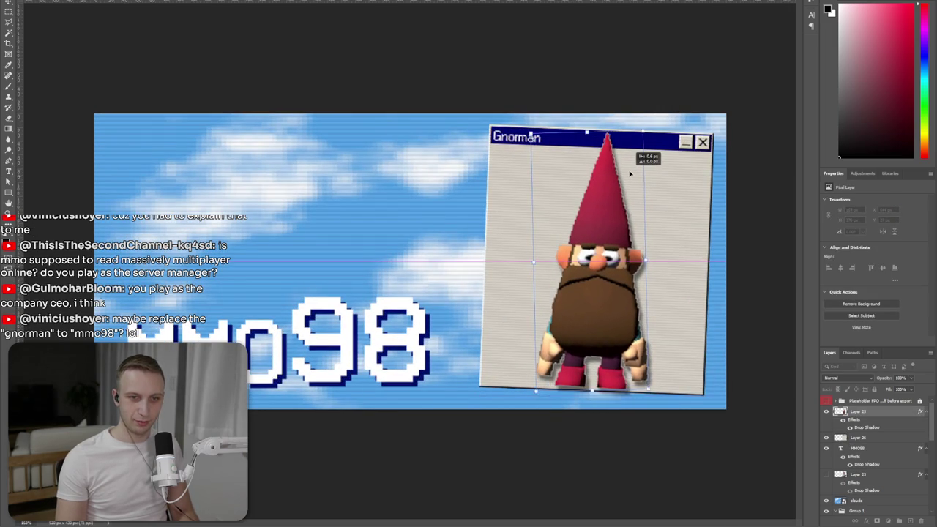
drag(663, 140, 661, 137)
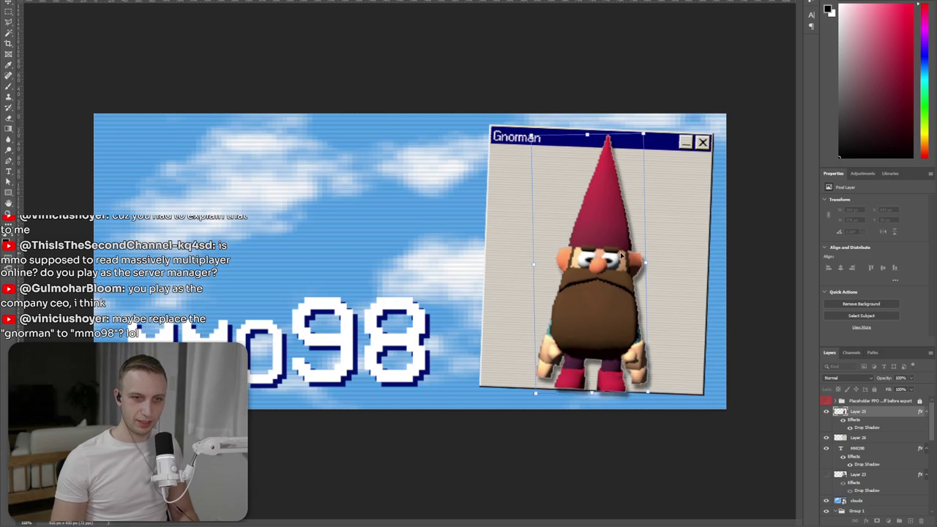
drag(660, 148, 649, 117)
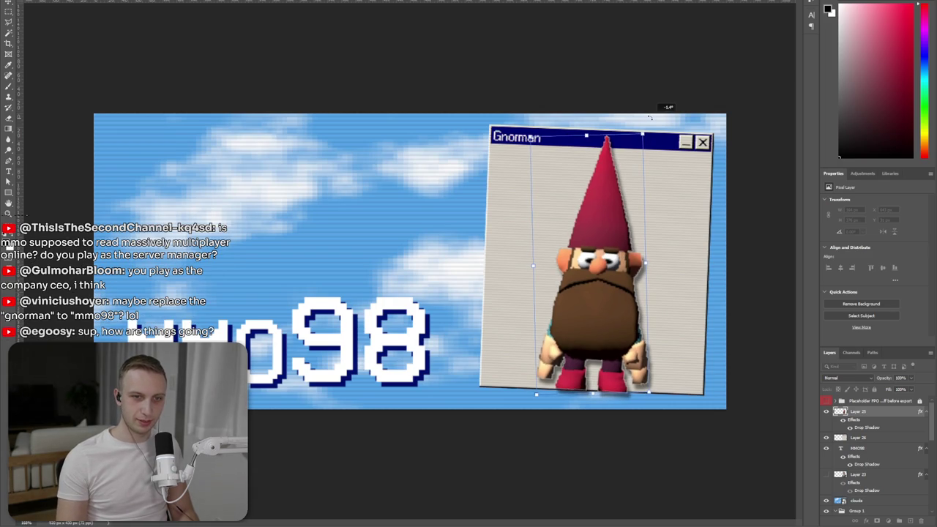
key(Return)
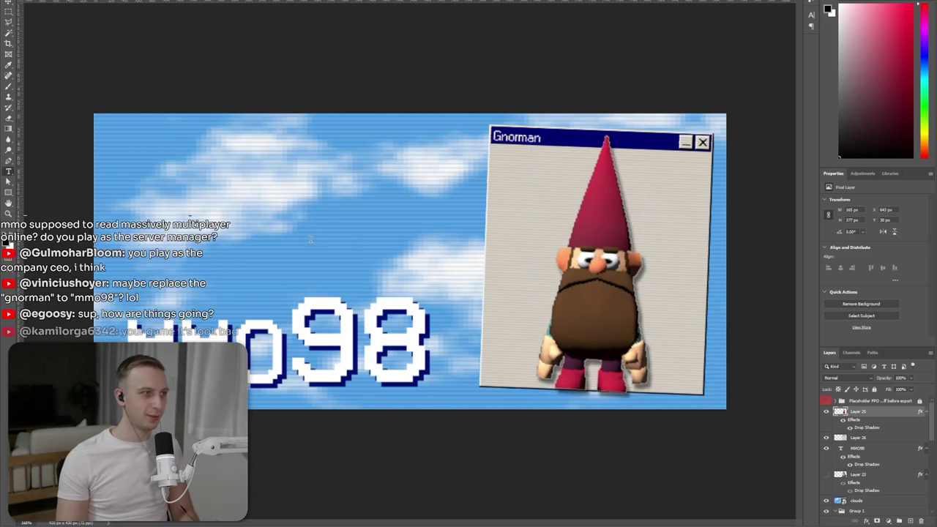
key(ctrl+minus)
key(ctrl+plus)
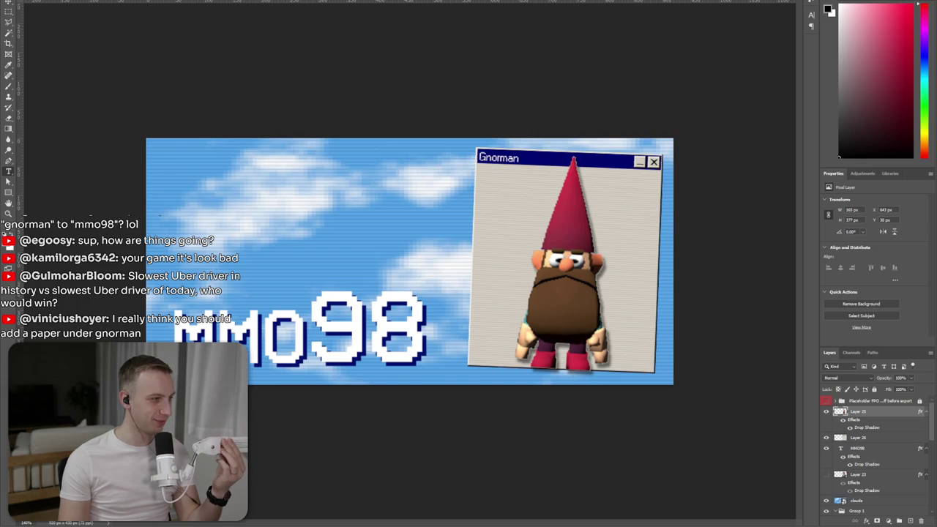
- Check the order page in the browser, then switch back and over to the Unity editor
key(alt+Tab)
mouse_move(556, 47)
mouse_down()
mouse_move(556, 33)
mouse_move(461, 33)
mouse_up()
key(alt+Tab)
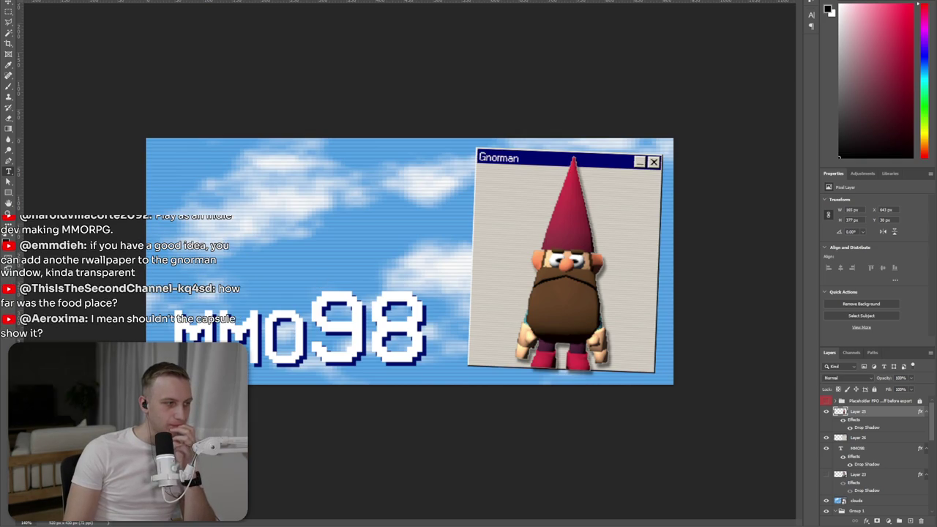
key(alt+Tab)
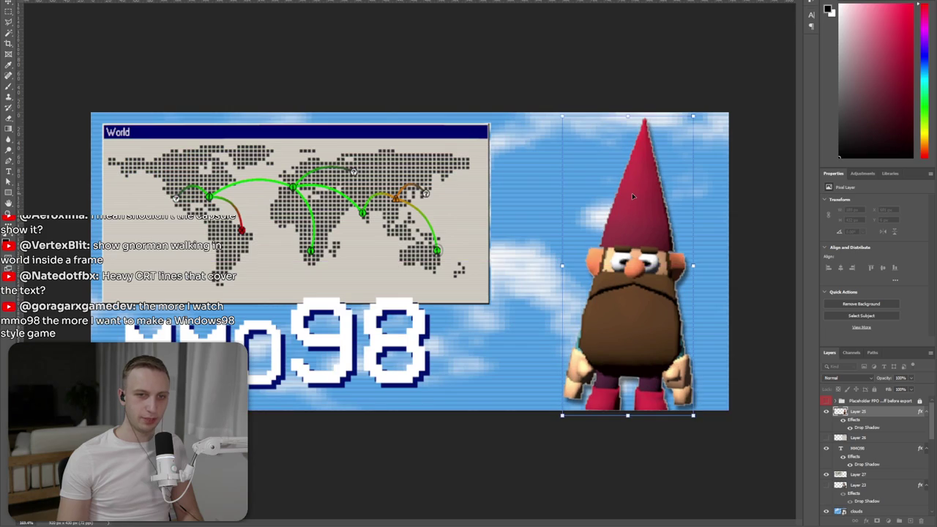
- Skew the World map window into perspective by pulling its right corners inward
drag(372, 245, 382, 240)
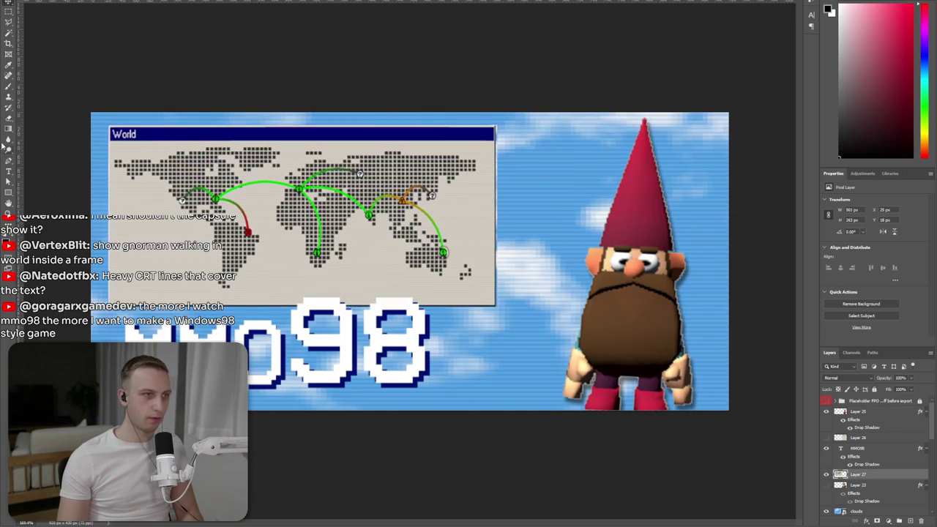
click(33, 1)
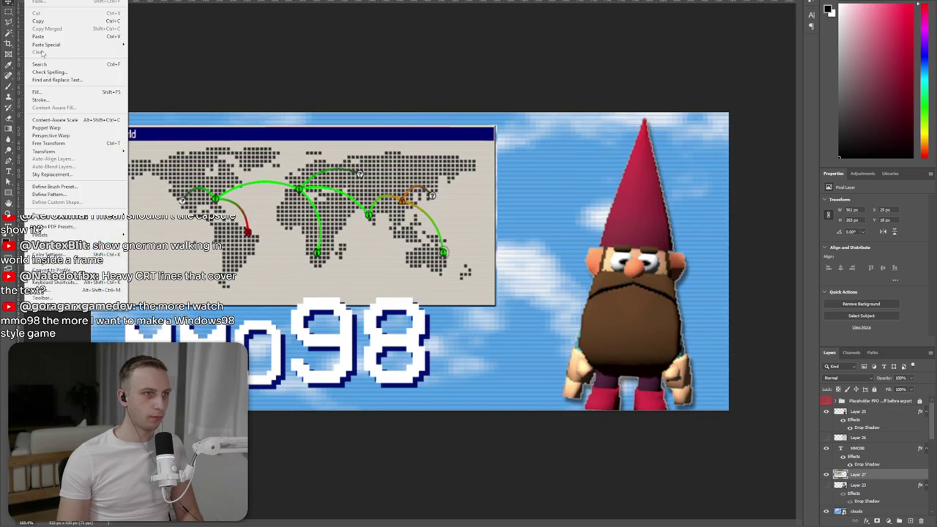
click(57, 143)
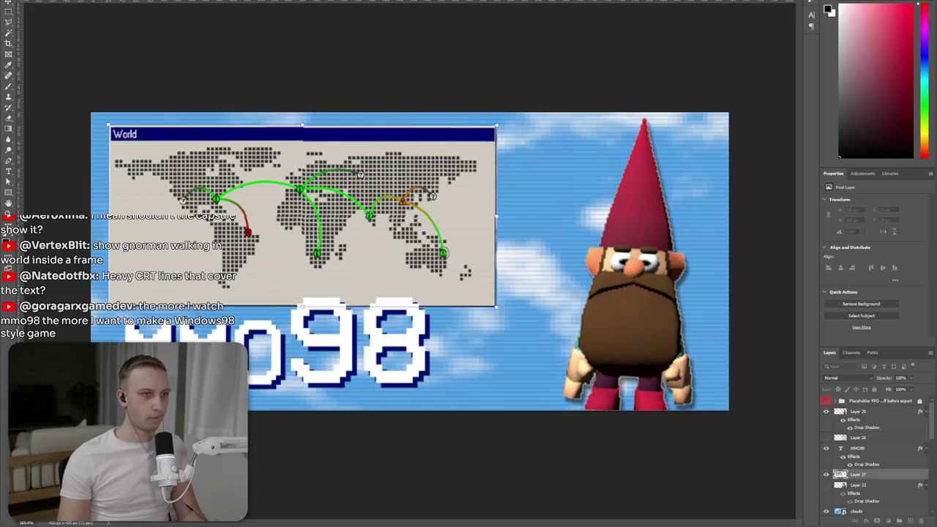
click(33, 1)
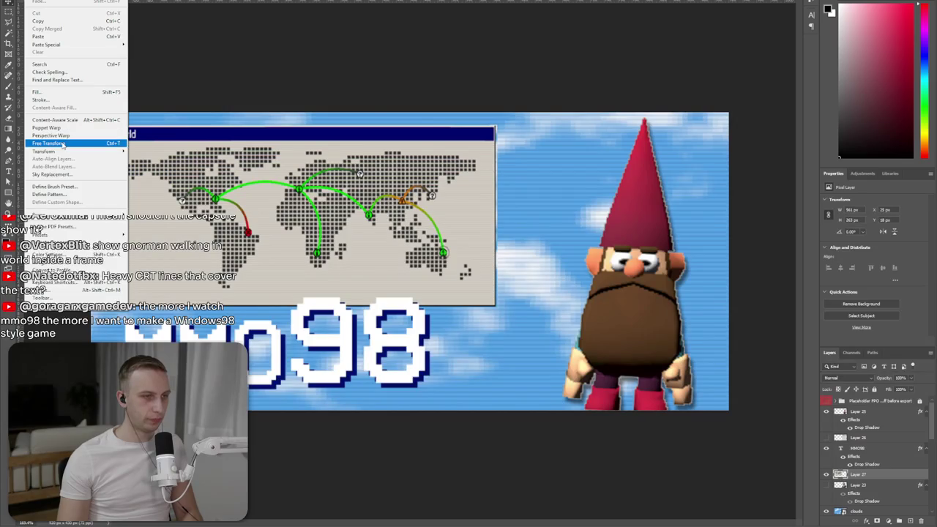
click(61, 144)
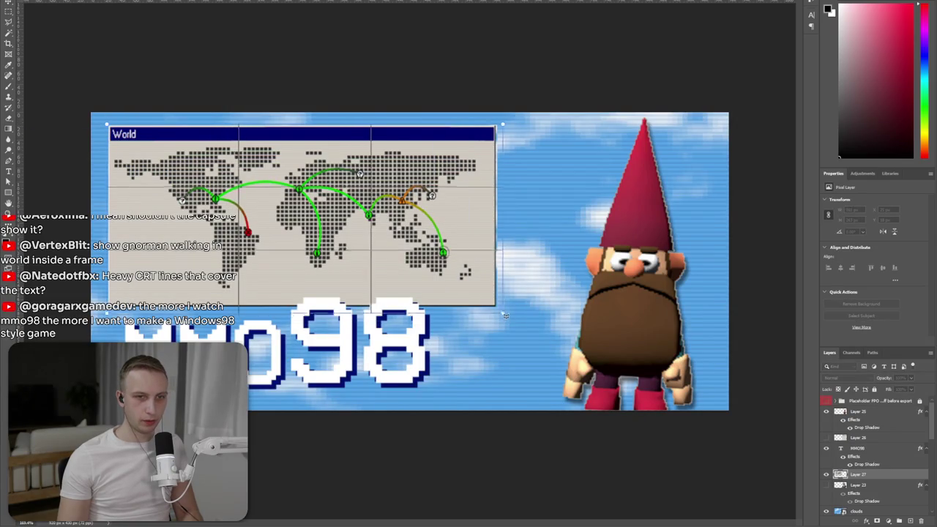
drag(497, 307, 502, 311)
key(Return)
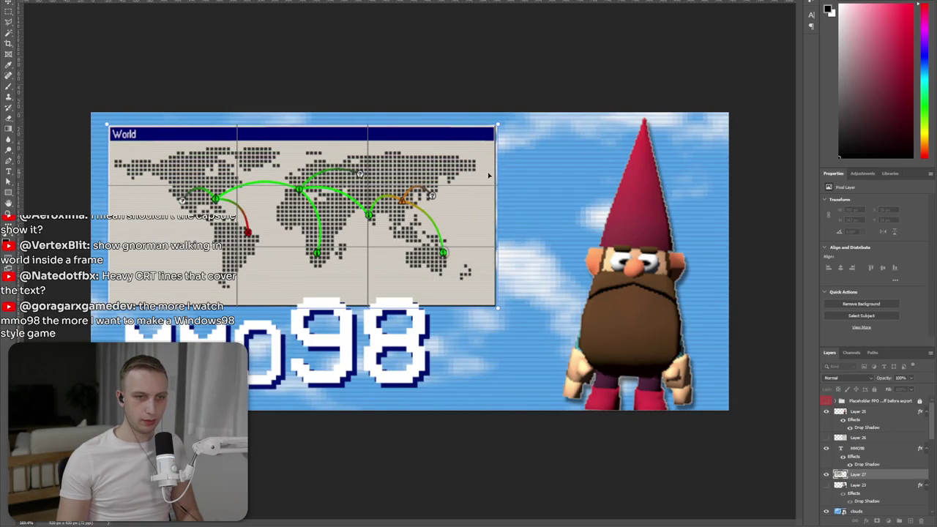
drag(497, 125, 489, 126)
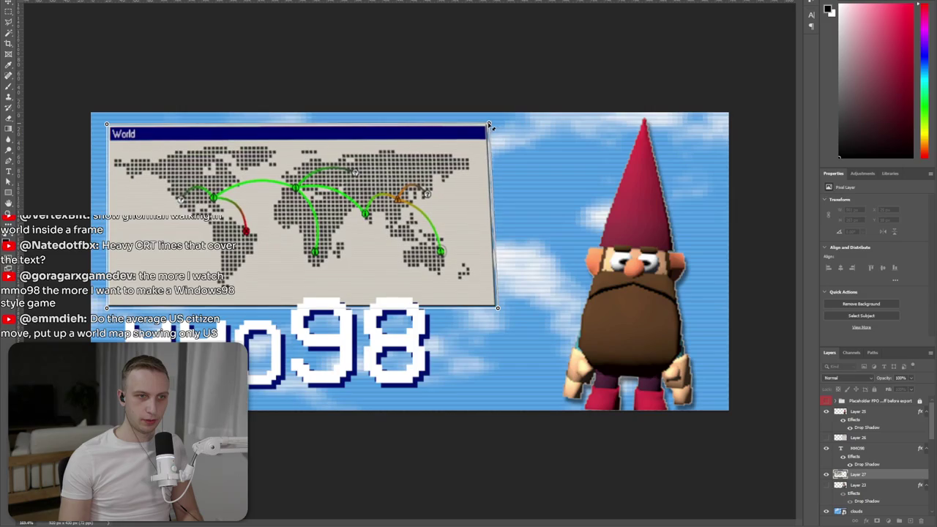
drag(498, 308, 488, 299)
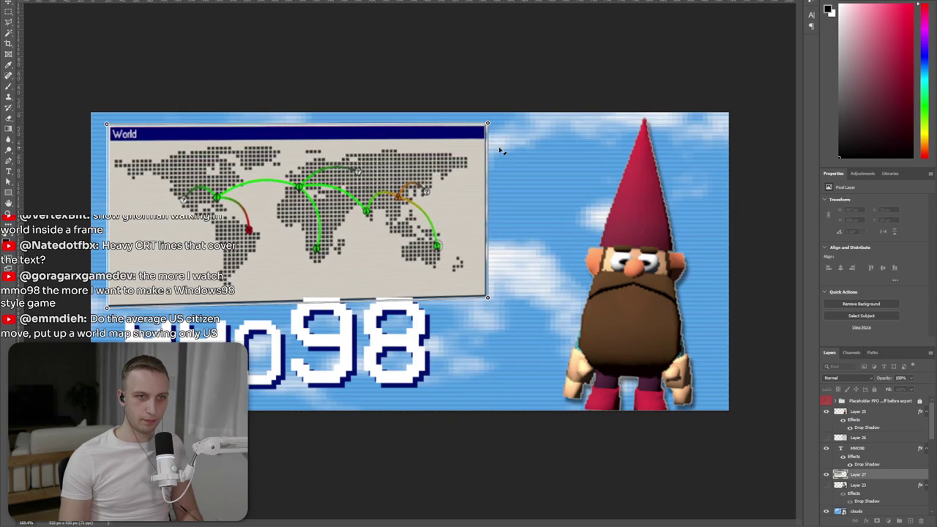
drag(488, 126, 488, 126)
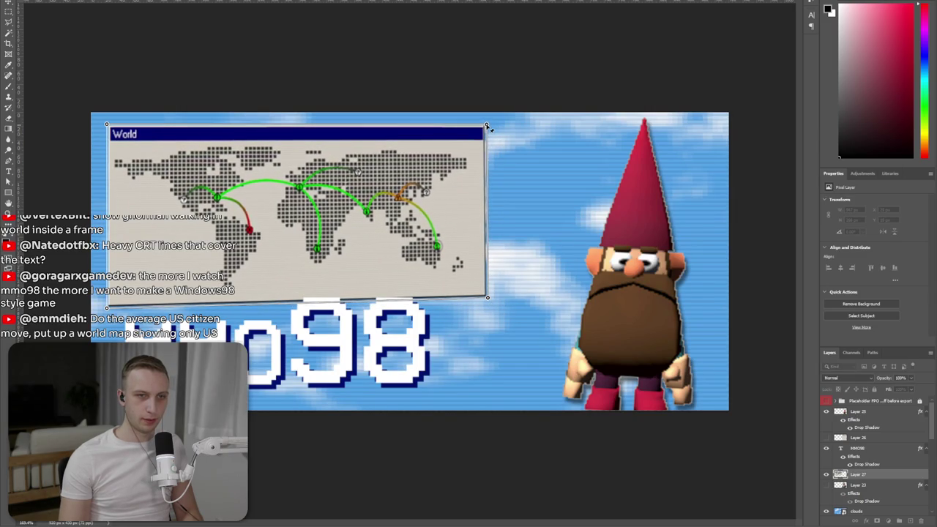
key(Return)
- Shift the World map window slightly up-left above the MMO98 logo and preview it at several zooms
key(ctrl+minus)
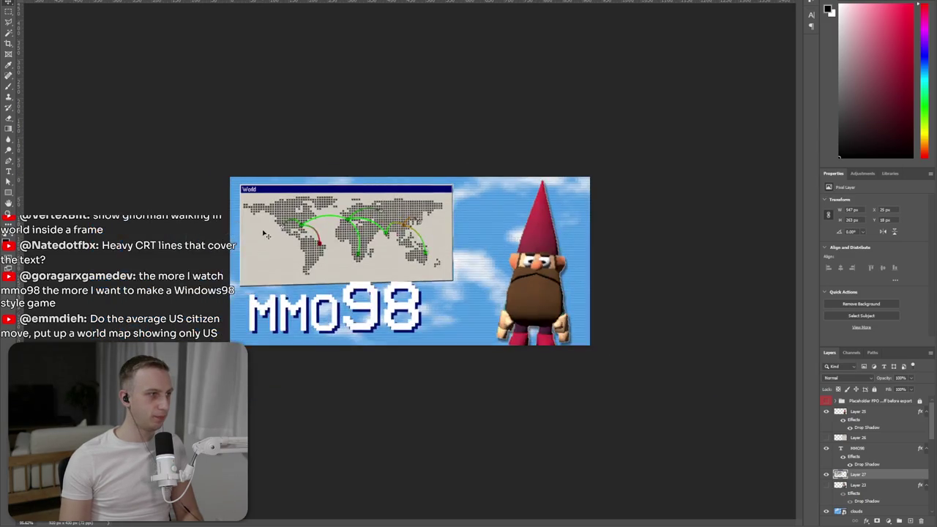
drag(267, 229, 271, 232)
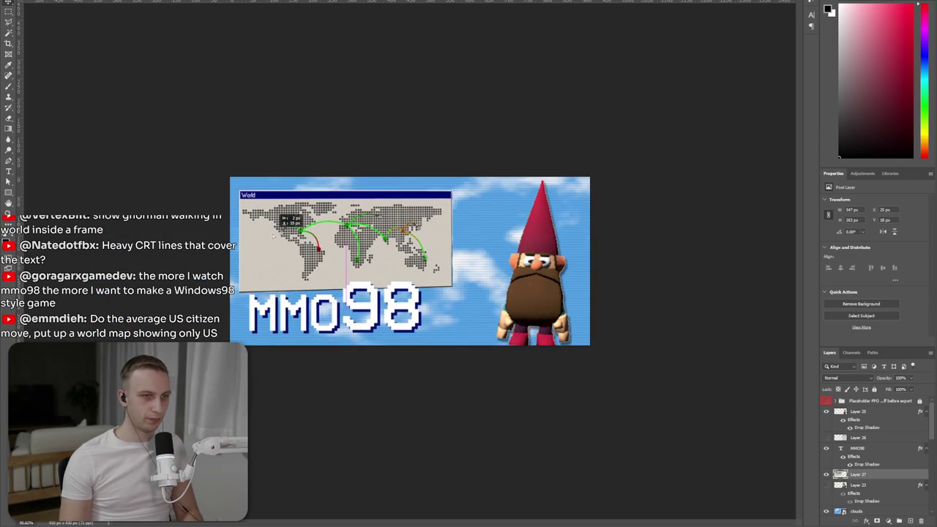
key(ctrl+plus)
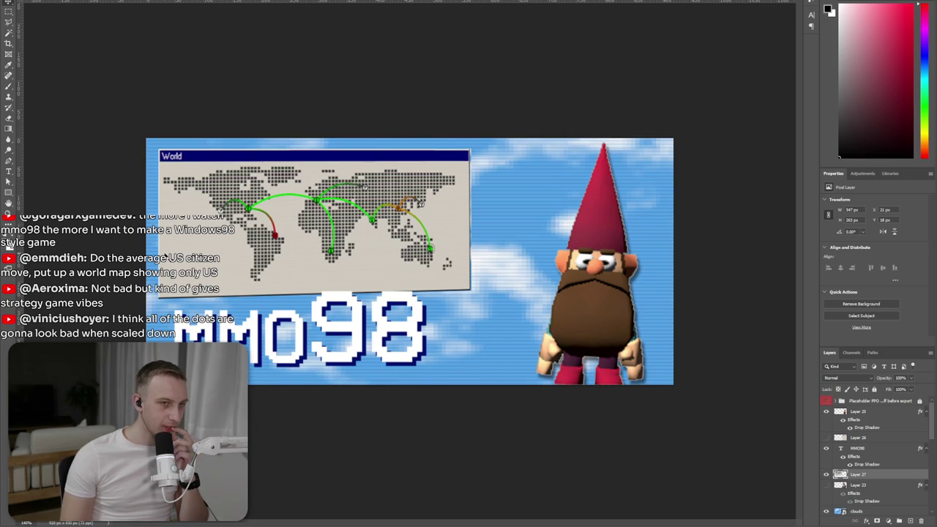
key(ctrl+minus)
key(ctrl+minus)
key(ctrl+plus)
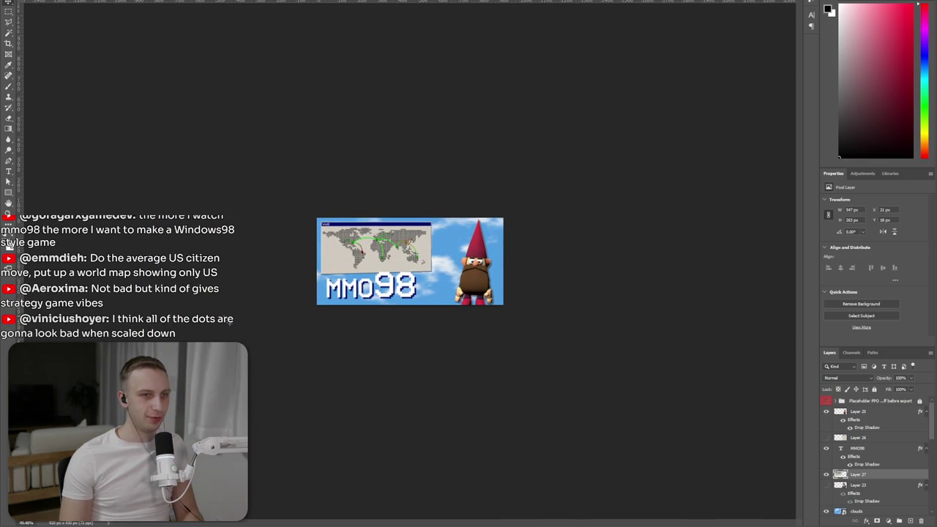
key(ctrl+plus)
key(ctrl+plus)
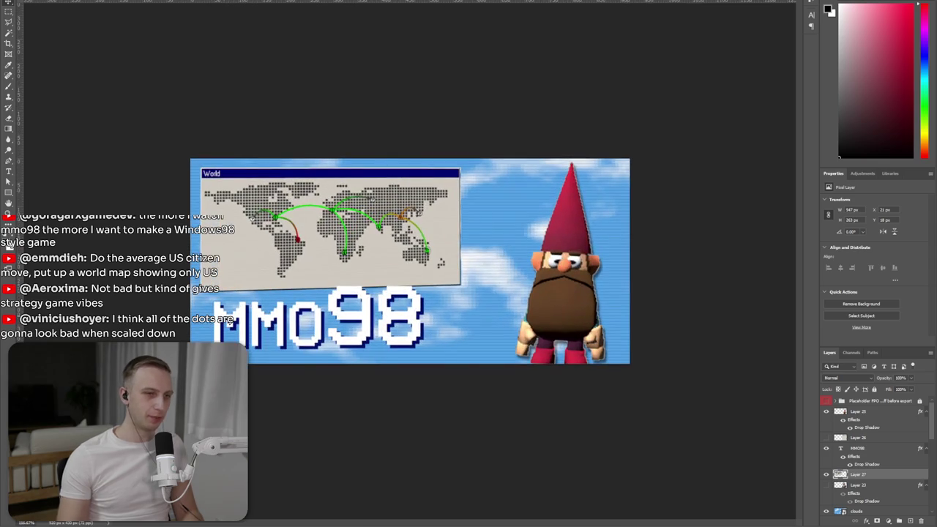
key(ctrl+plus)
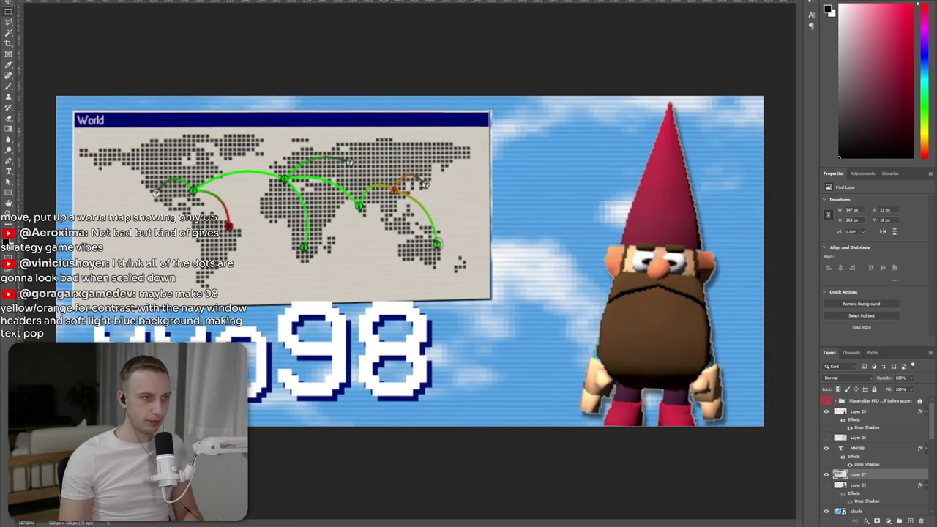
- Lasso the continents map and enlarge it leftward and downward
key(l)
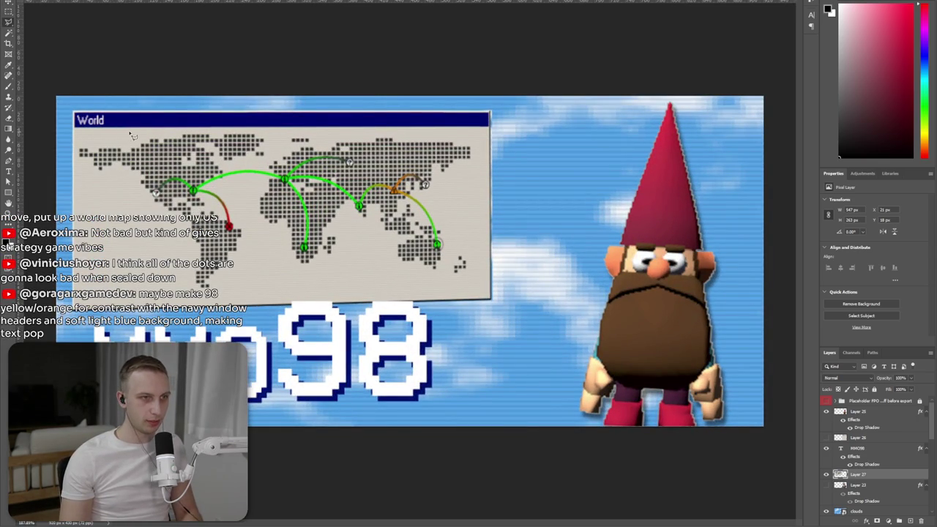
mouse_move(134, 136)
mouse_down()
mouse_move(443, 265)
mouse_move(371, 136)
mouse_up()
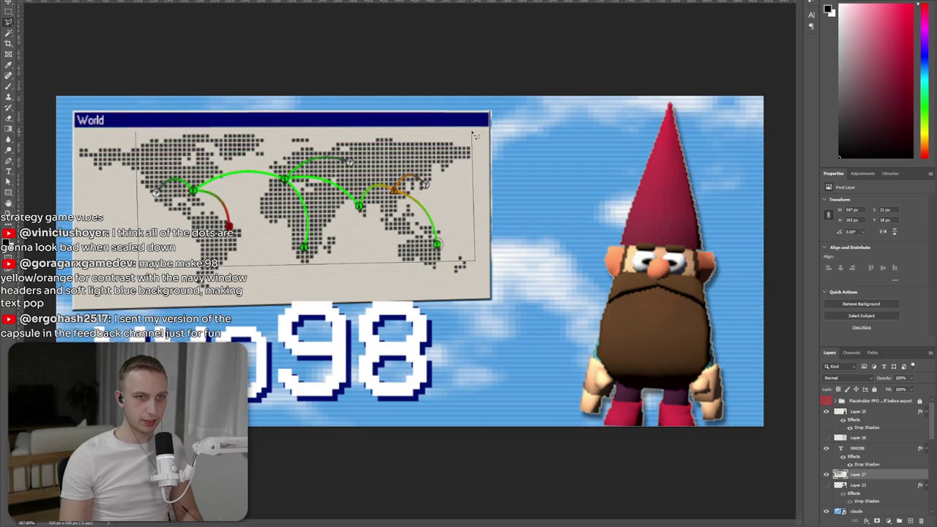
drag(371, 136, 135, 134)
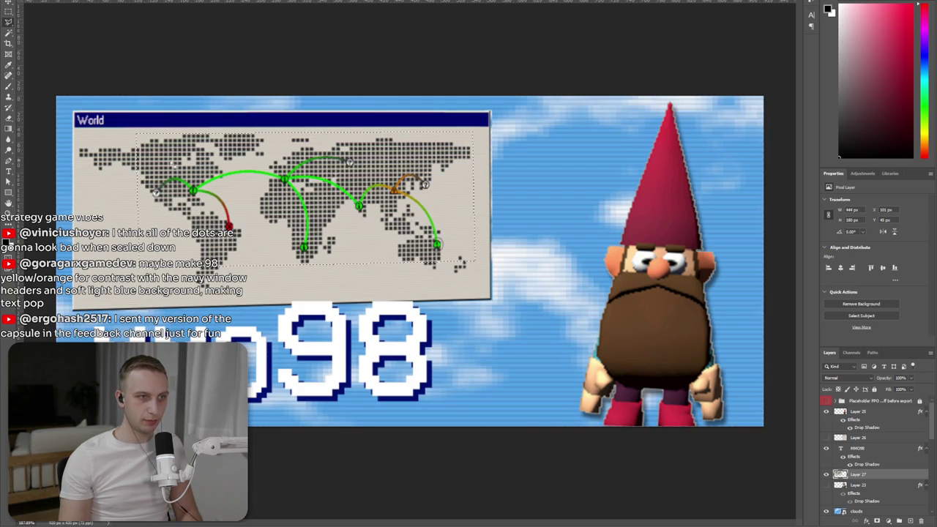
drag(134, 267, 81, 292)
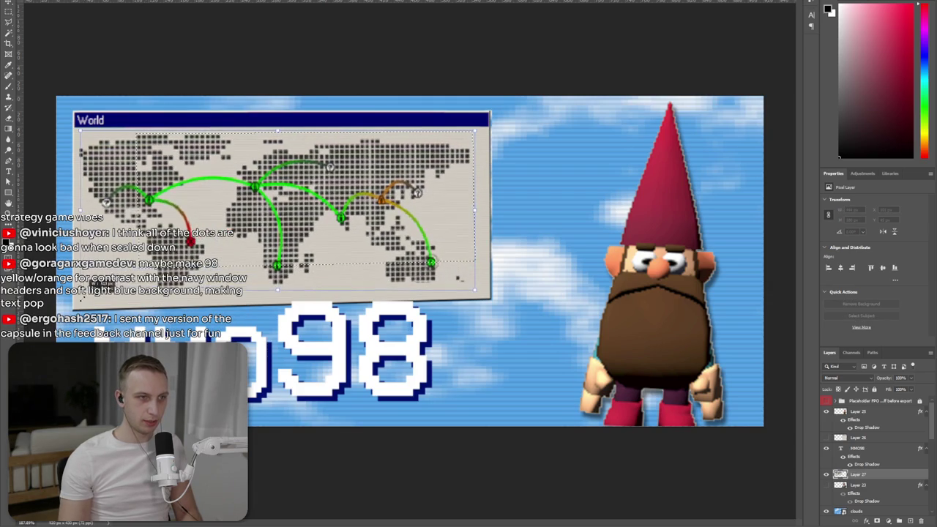
key(shift+Right)
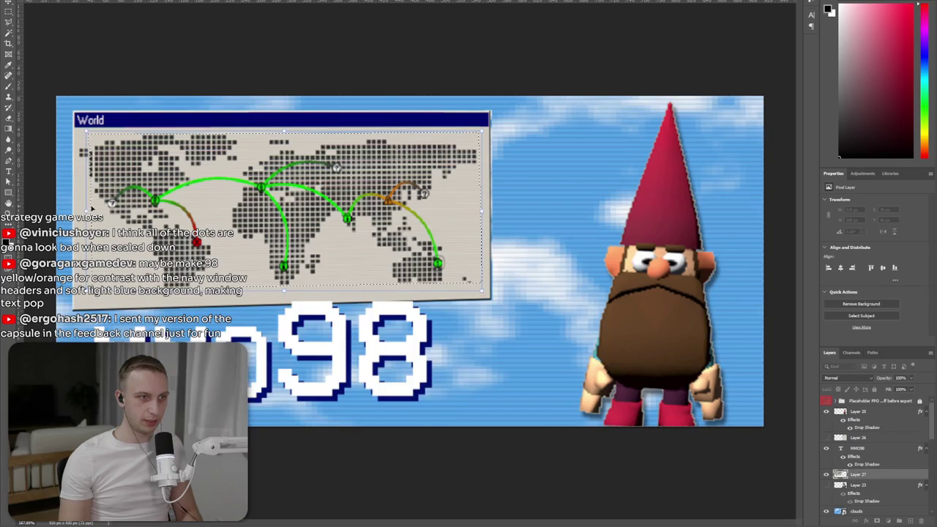
key(shift+Left)
key(Return)
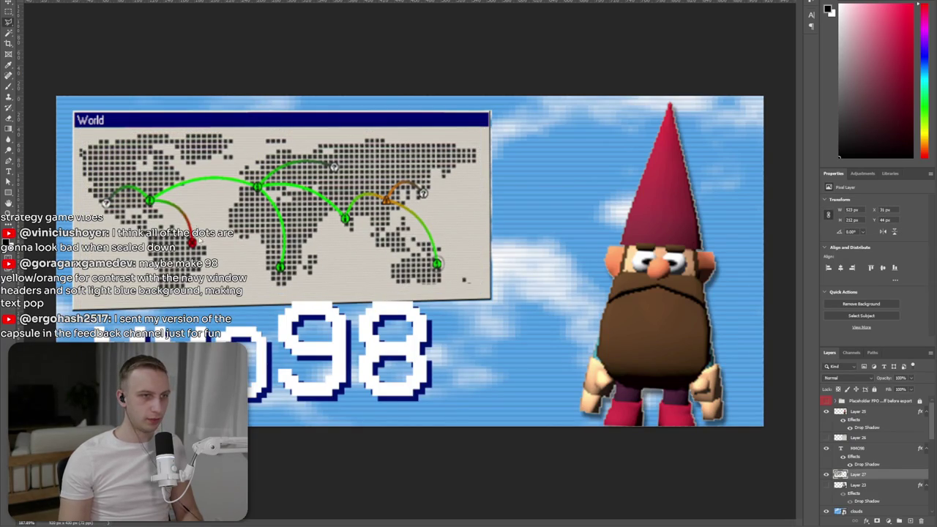
- Preview the capsule at smaller sizes, then switch to Discord
key(ctrl+minus)
key(ctrl+minus)
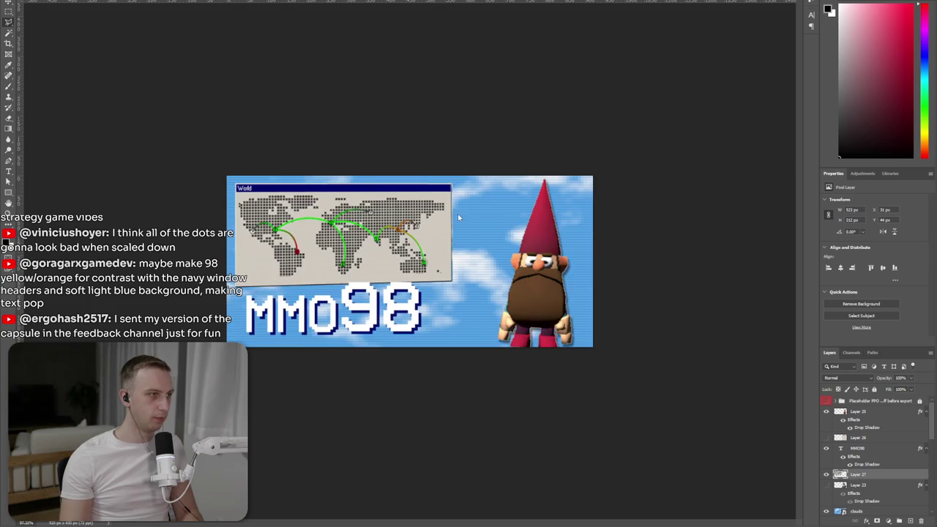
key(ctrl+minus)
key(ctrl+plus)
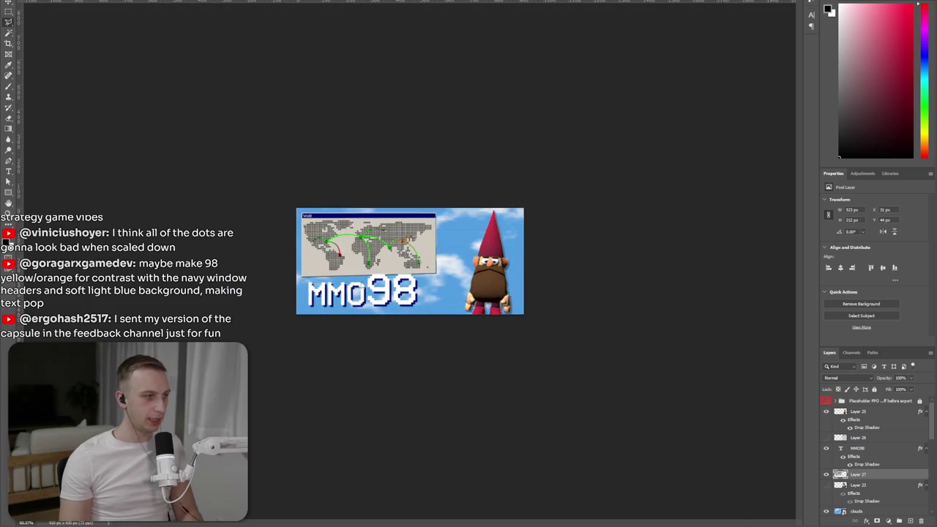
key(ctrl+plus)
key(ctrl+plus)
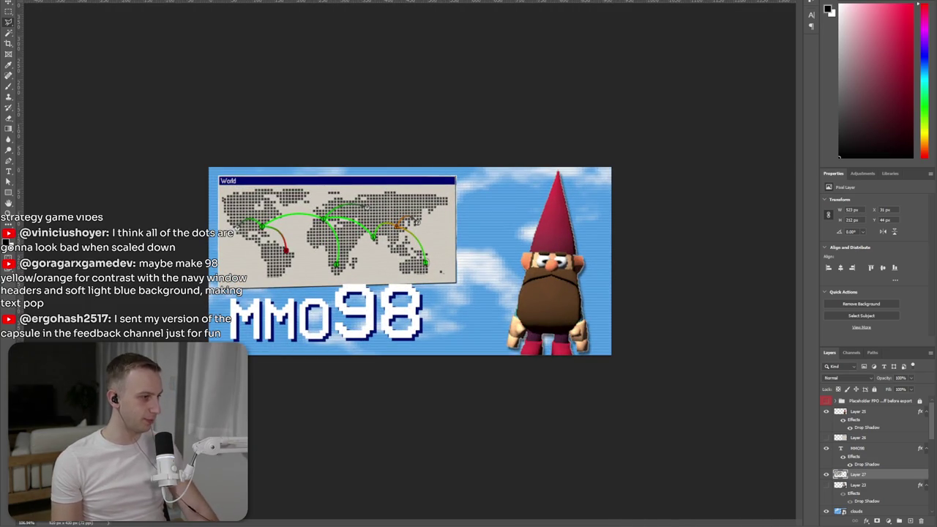
key(alt+Tab)
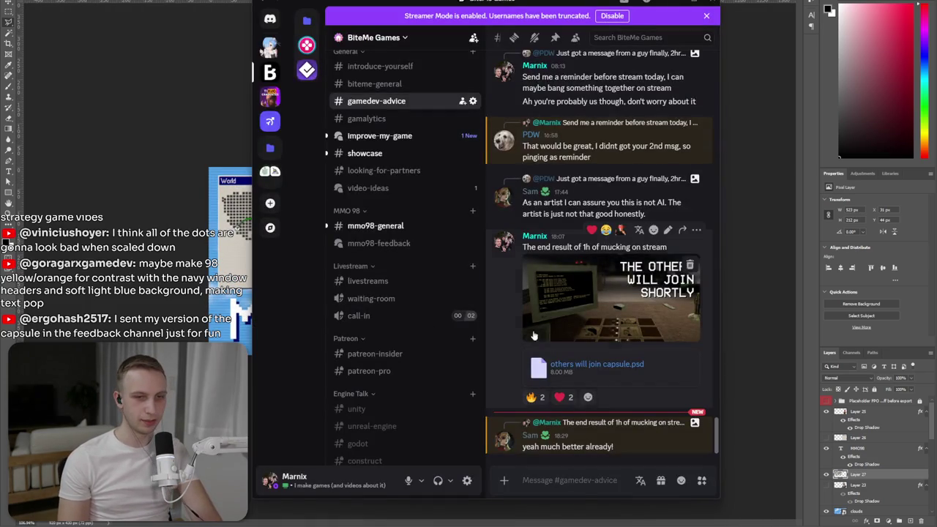
- Open the mmo98-general channel and enlarge the viewer's posted MMO 98 capsule image
click(374, 226)
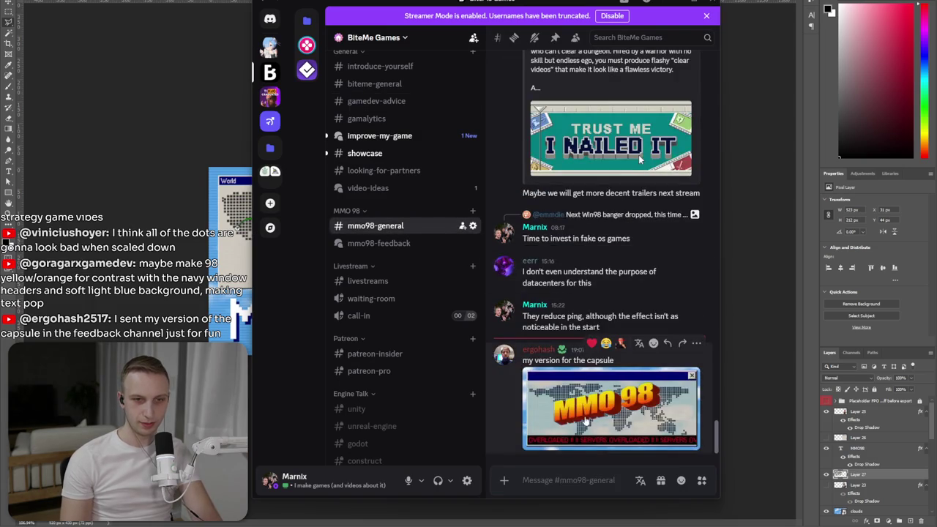
click(585, 421)
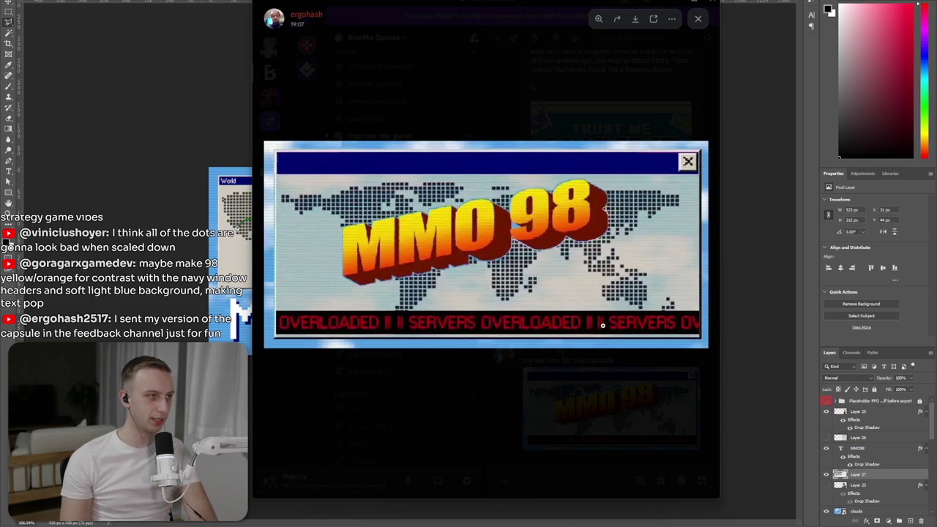
click(571, 410)
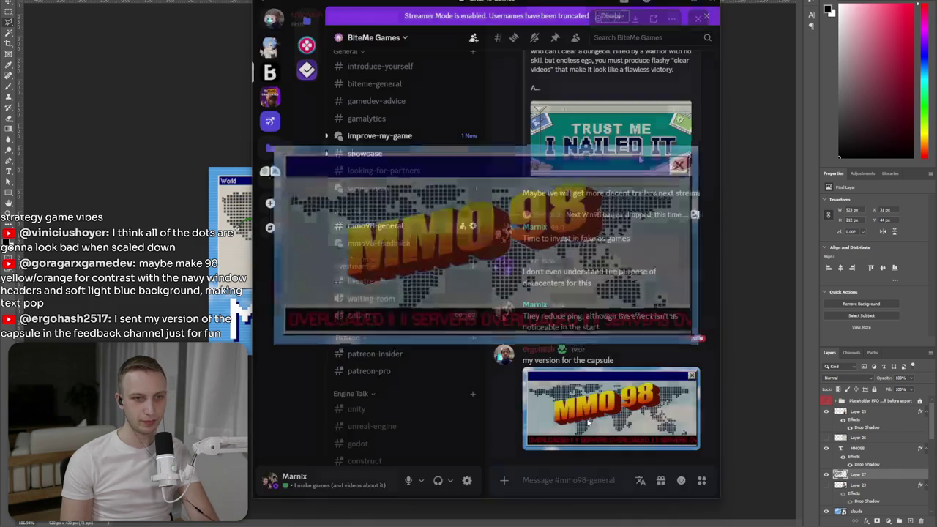
click(568, 424)
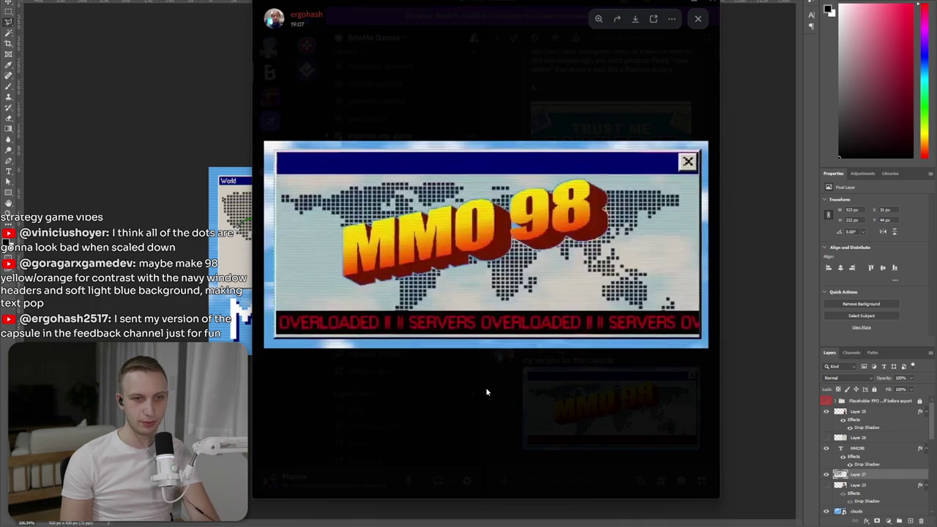
click(487, 392)
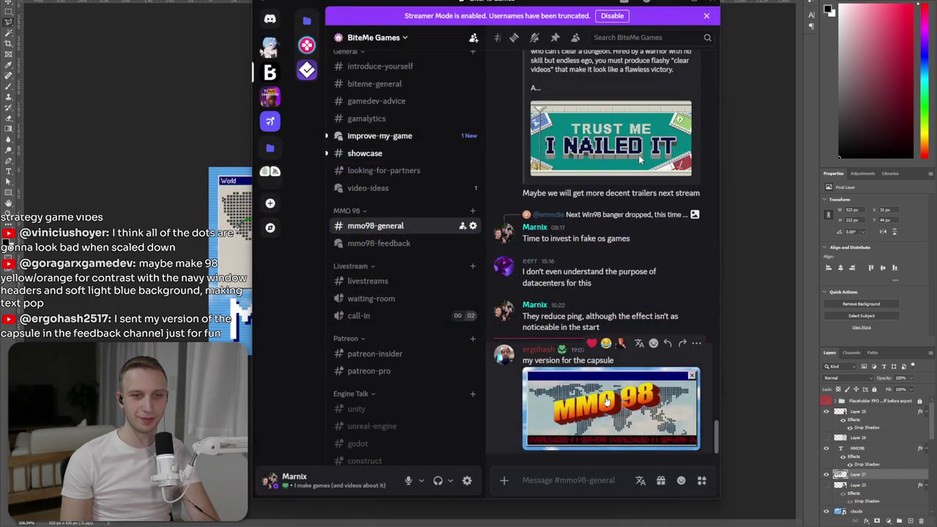
- Zoom into the capsule image's MMO 98 logo, then close the viewer and return to Photoshop
click(578, 390)
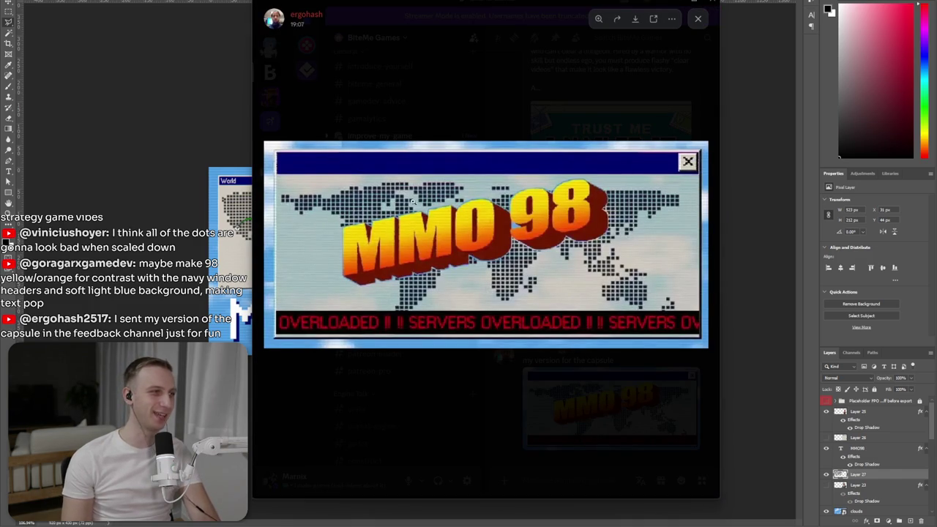
click(438, 196)
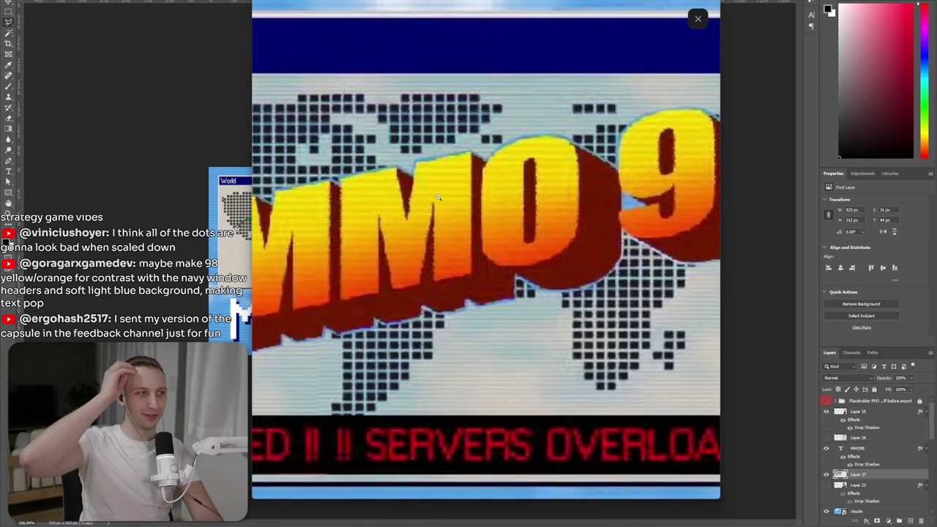
click(436, 208)
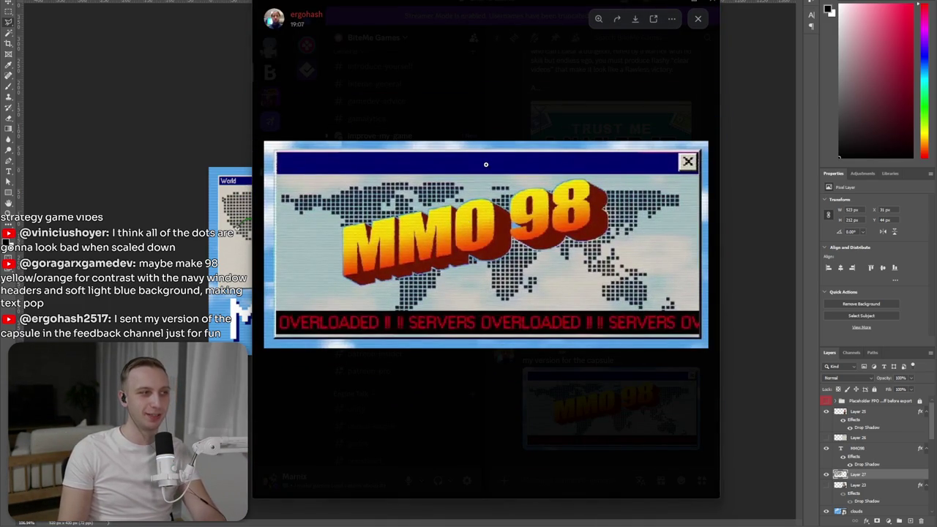
click(486, 164)
click(512, 126)
click(511, 126)
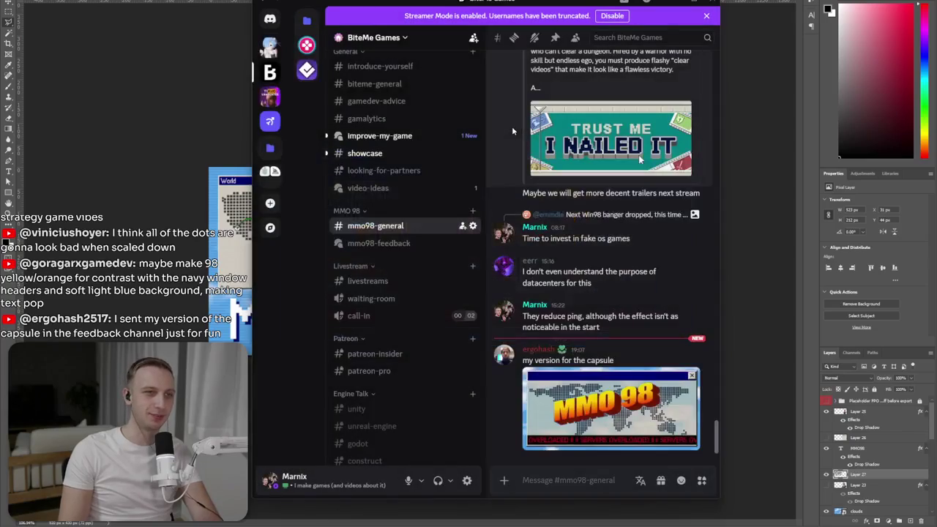
mouse_move(600, 359)
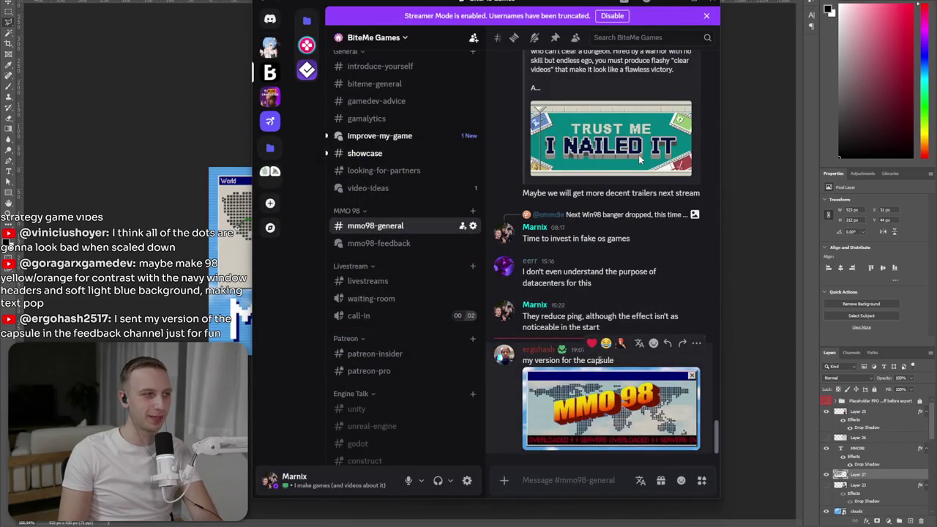
click(163, 205)
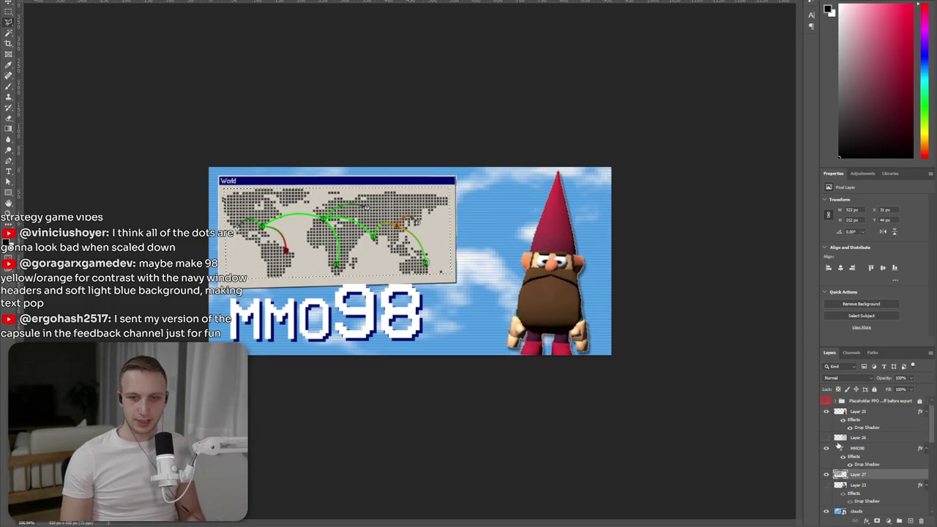
- Show the businessman character layer and hide the gnome layer
scroll(838, 442, down, 1)
click(827, 465)
click(826, 454)
click(827, 455)
scroll(852, 456, up, 1)
click(826, 411)
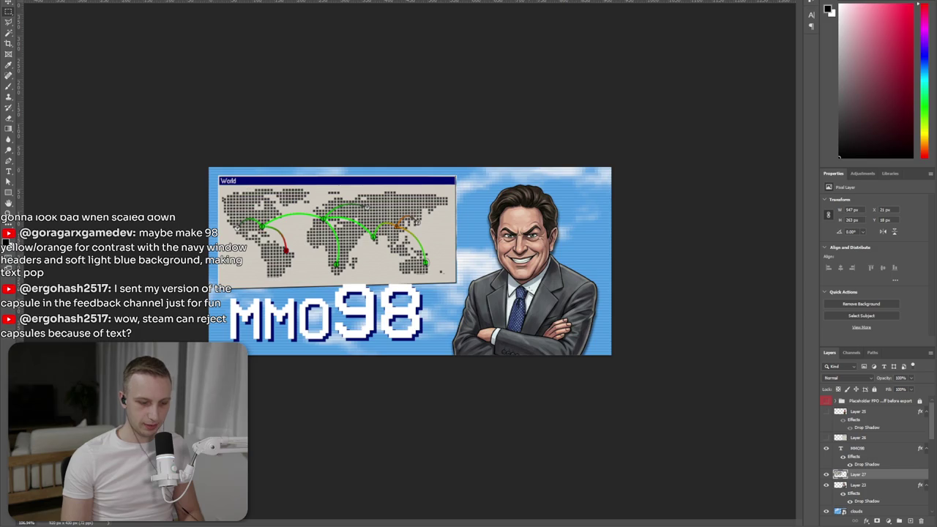
- Shift the businessman slightly up-left and the MMO98 logo slightly down, then switch to Unity
drag(535, 247, 550, 256)
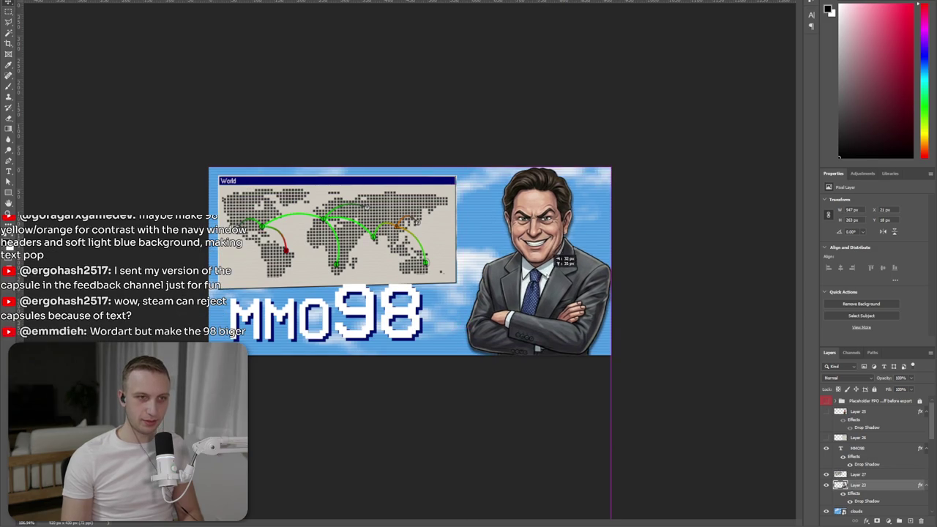
drag(551, 258, 542, 253)
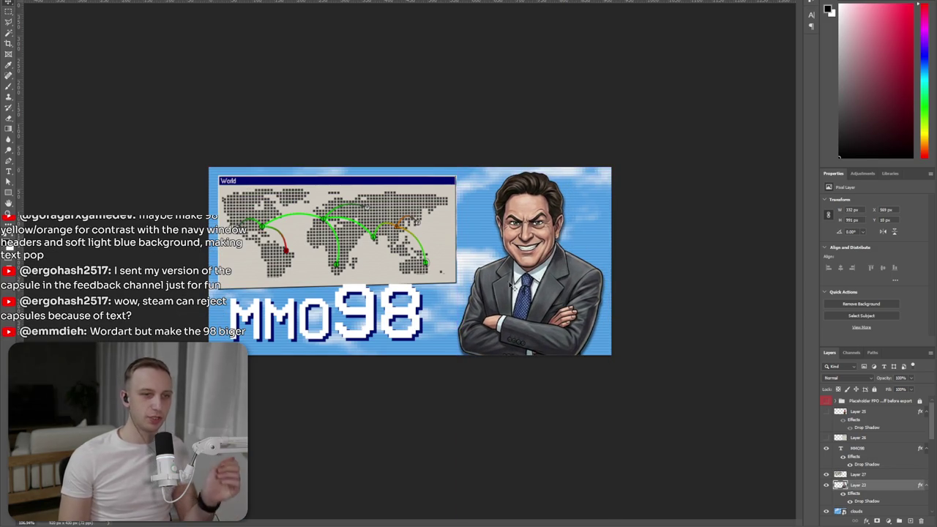
drag(388, 311, 389, 316)
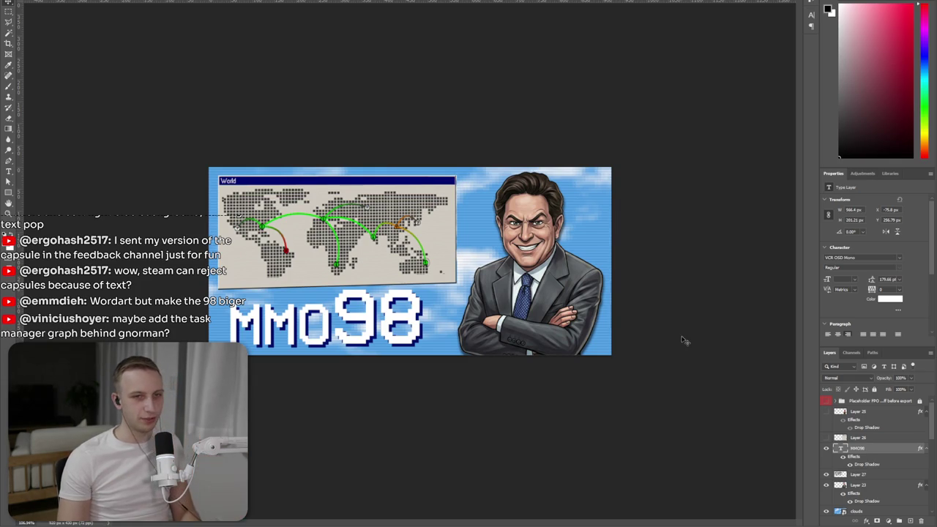
key(alt+Tab)
key(alt+Tab)
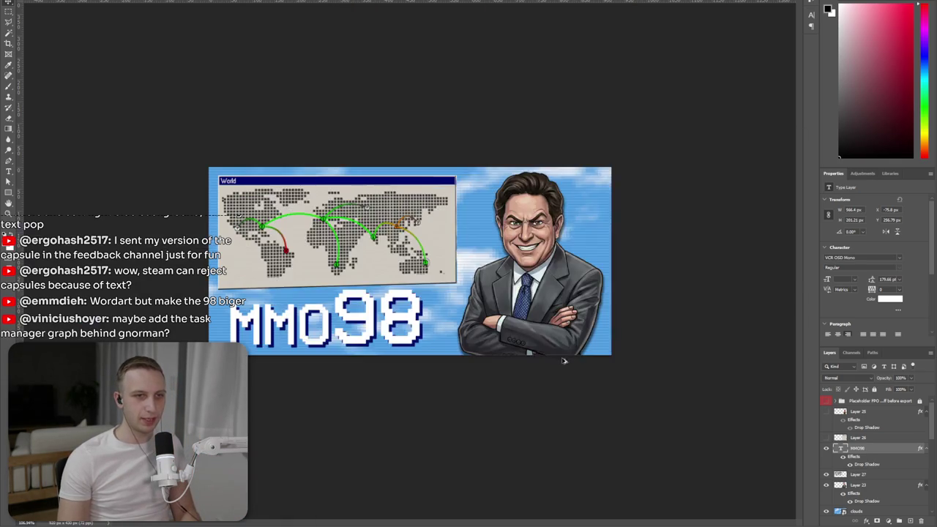
key(alt+Tab)
click(220, 328)
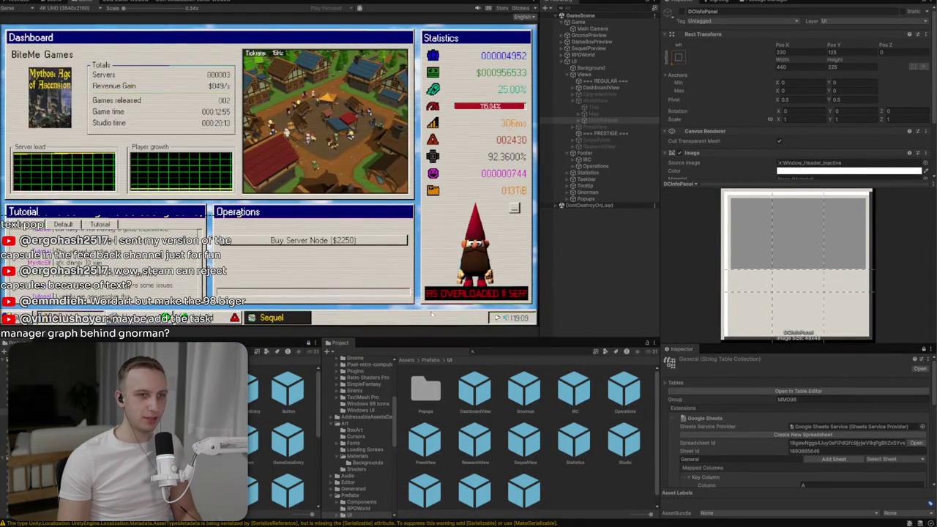
- Toggle the game's Sequel window over the Dashboard, stop play mode, and select the Capsule object
click(268, 318)
click(132, 168)
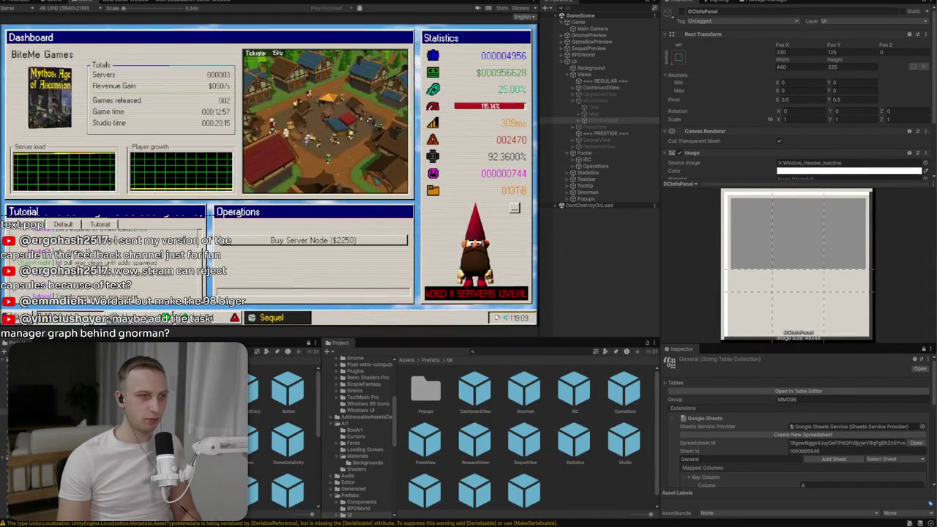
click(298, 321)
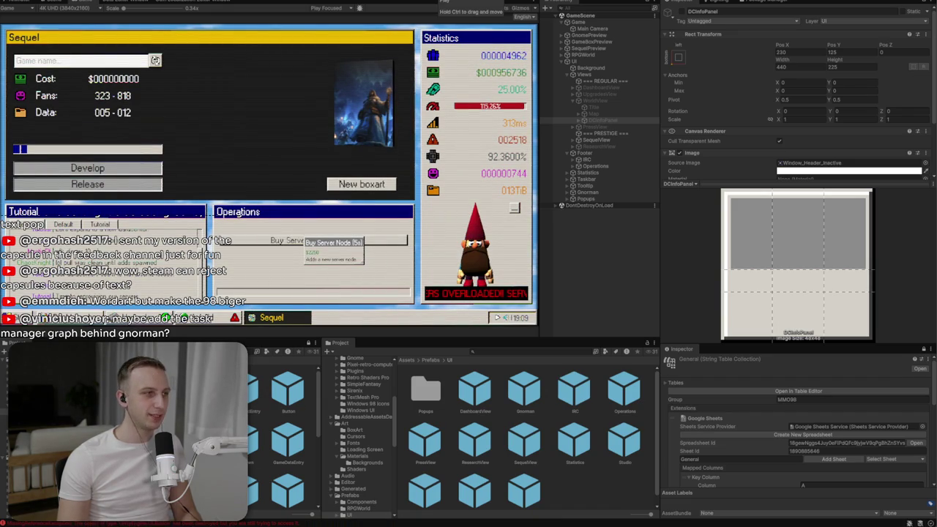
click(469, 7)
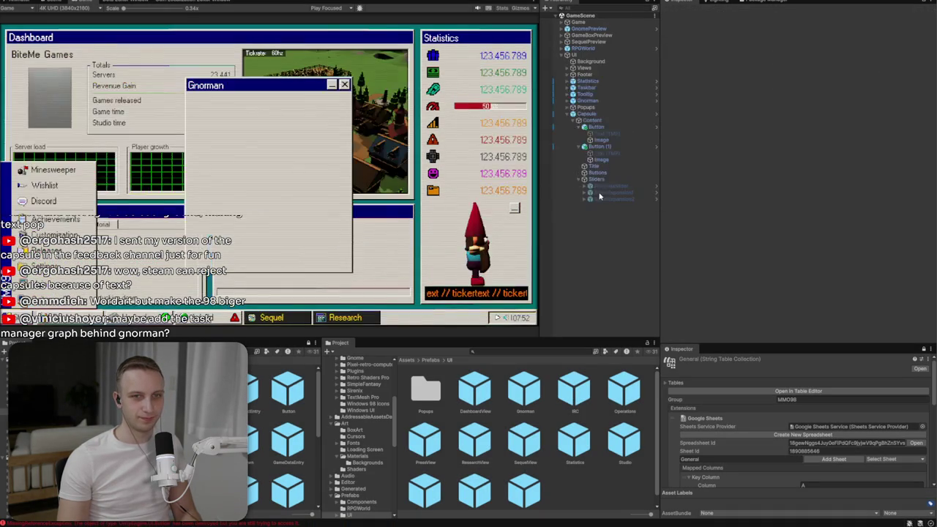
click(589, 115)
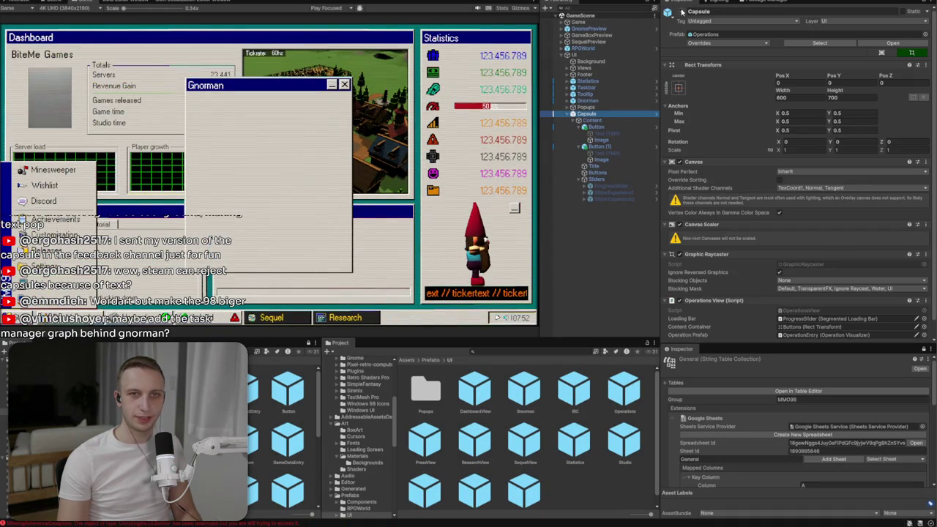
key(alt+Tab)
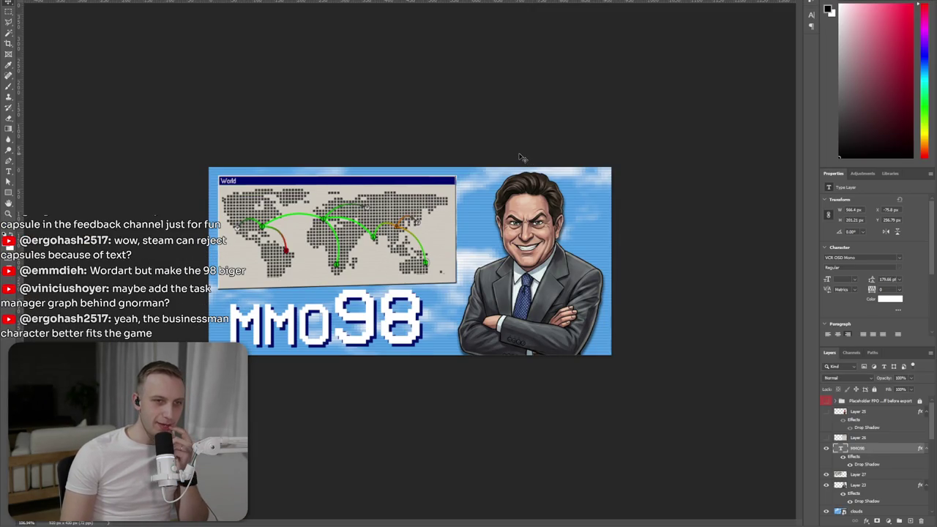
- Create a 'Lorem Ipsum' placeholder type layer directly above the MMO98 title layer
double_click(380, 331)
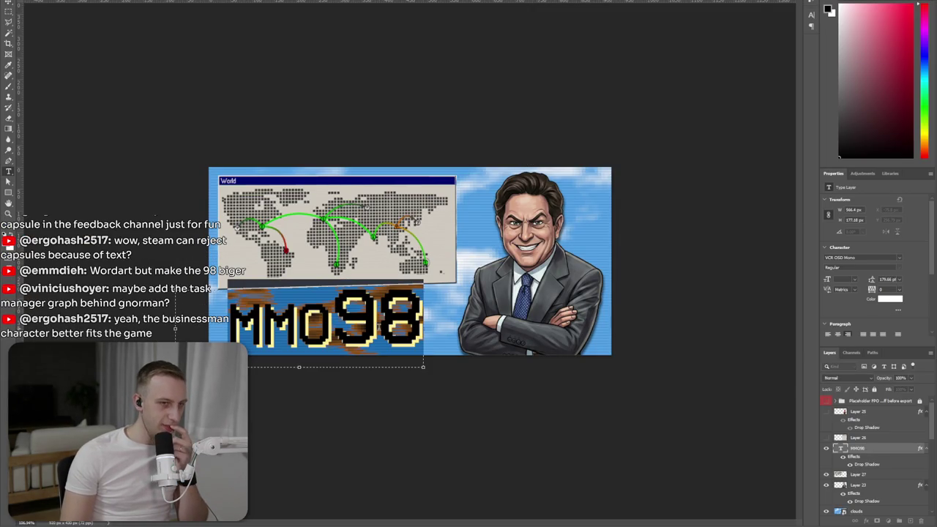
click(793, 382)
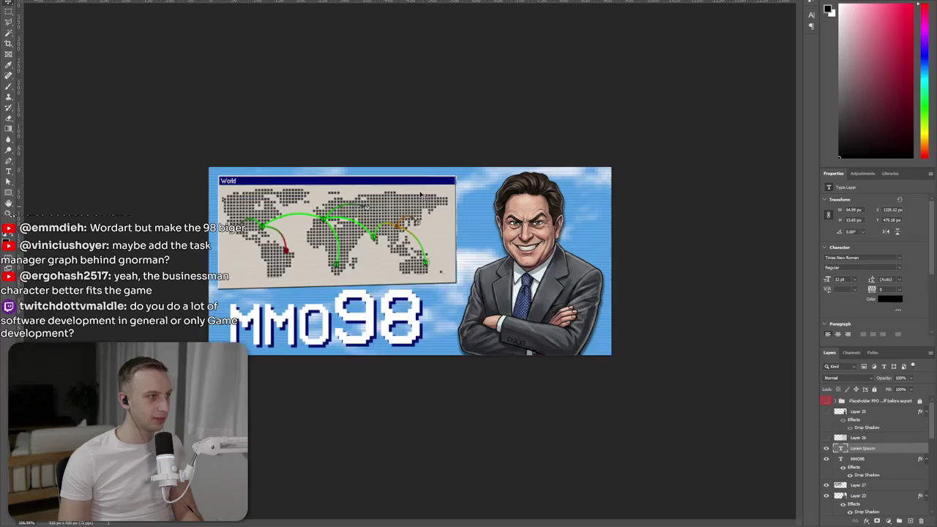
key(alt+Tab)
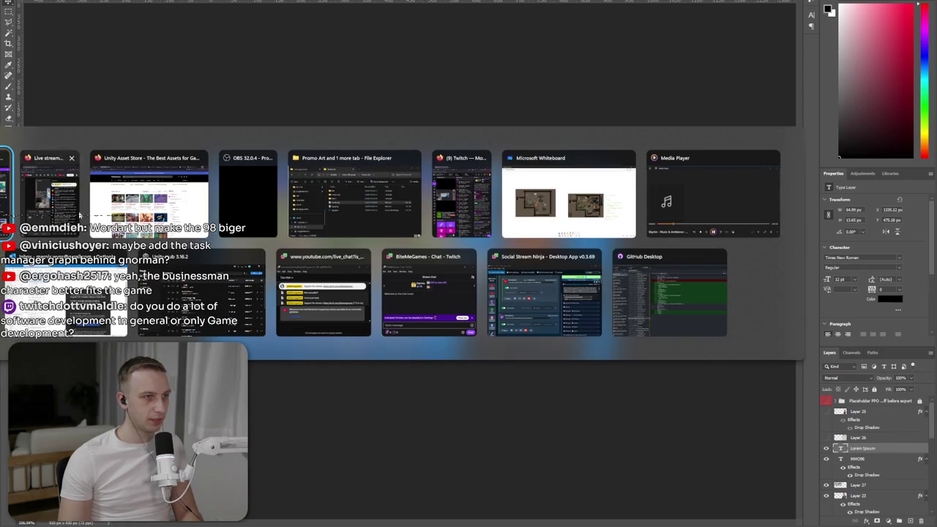
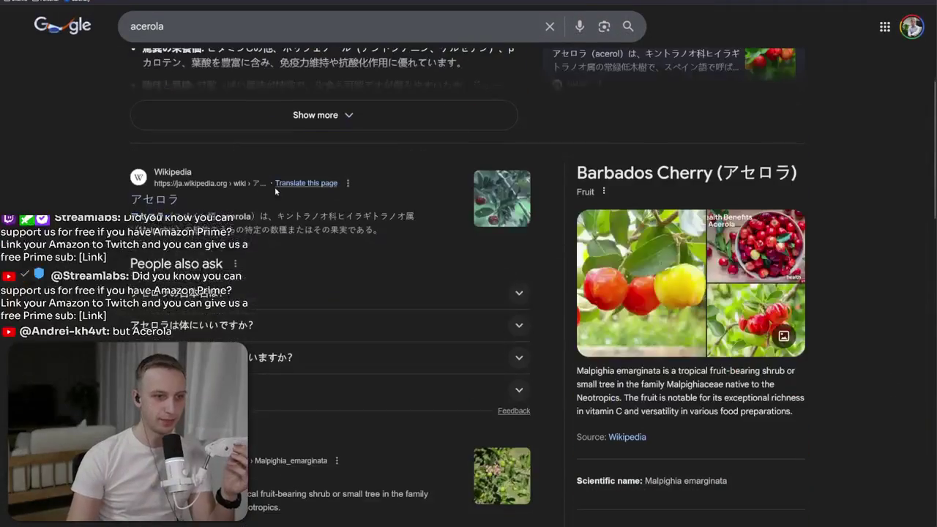
- Scroll through the acerola pages and go back twice to the acerola search results
scroll(245, 289, down, 3)
scroll(322, 293, down, 2)
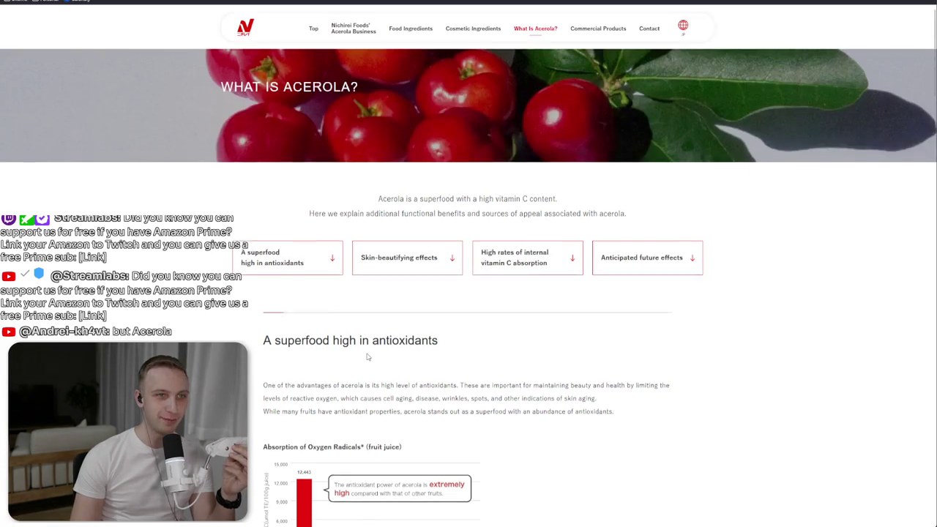
scroll(367, 356, down, 4)
scroll(368, 356, down, 3)
scroll(367, 357, down, 4)
scroll(368, 356, down, 3)
scroll(367, 357, down, 5)
key(alt+Left)
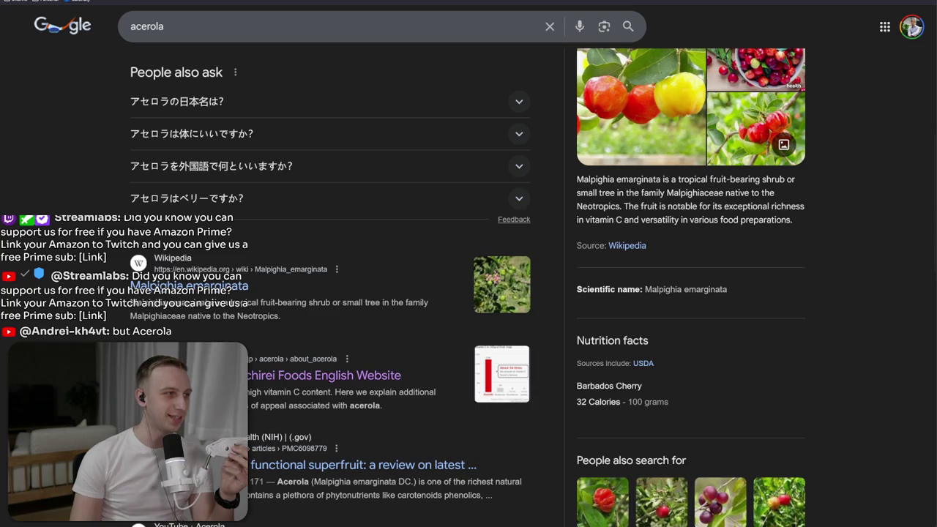
scroll(241, 199, down, 5)
scroll(249, 219, down, 1)
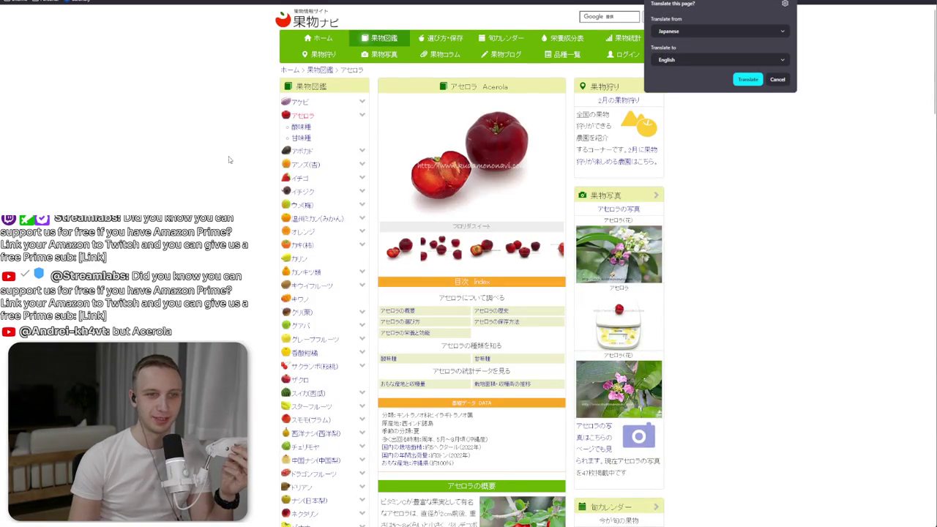
key(alt+Left)
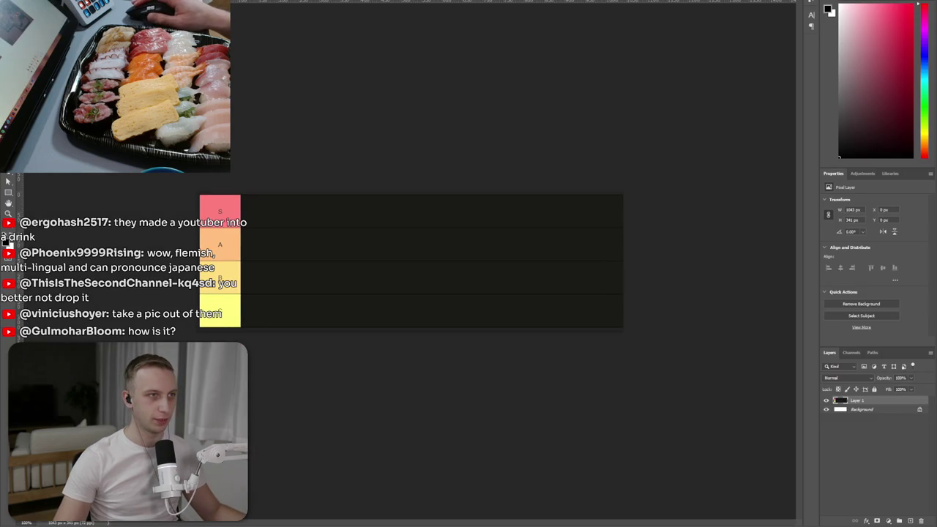
- Make the canvas taller through Canvas Size (Ctrl+Alt+C), adding white space at the bottom
key(alt+e)
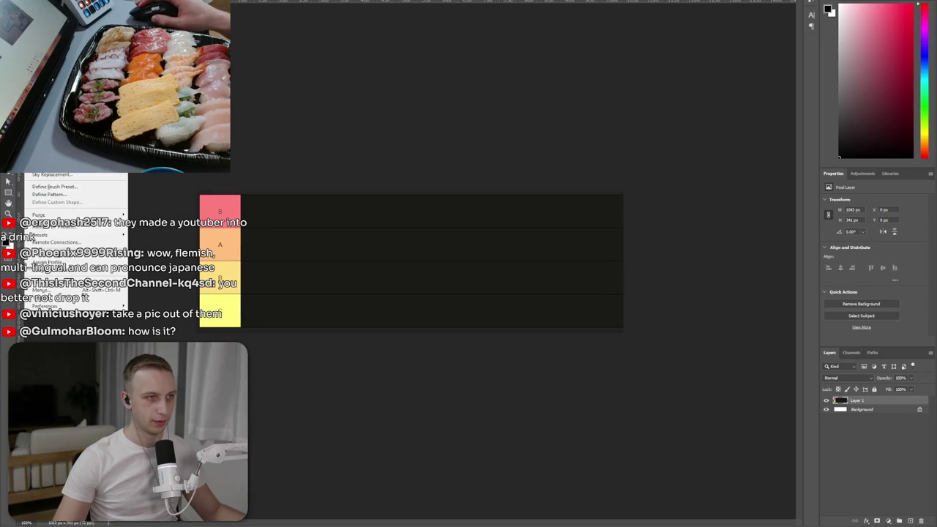
key(Escape)
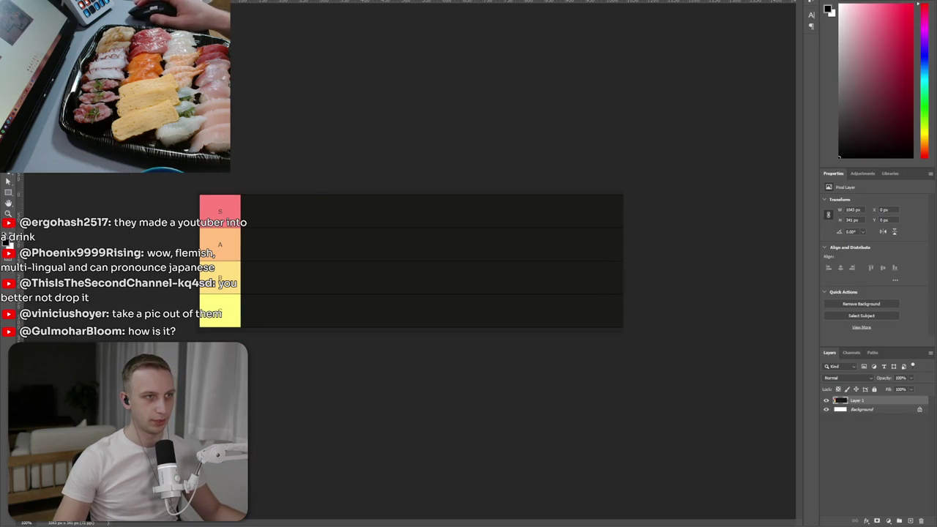
key(ctrl+alt+c)
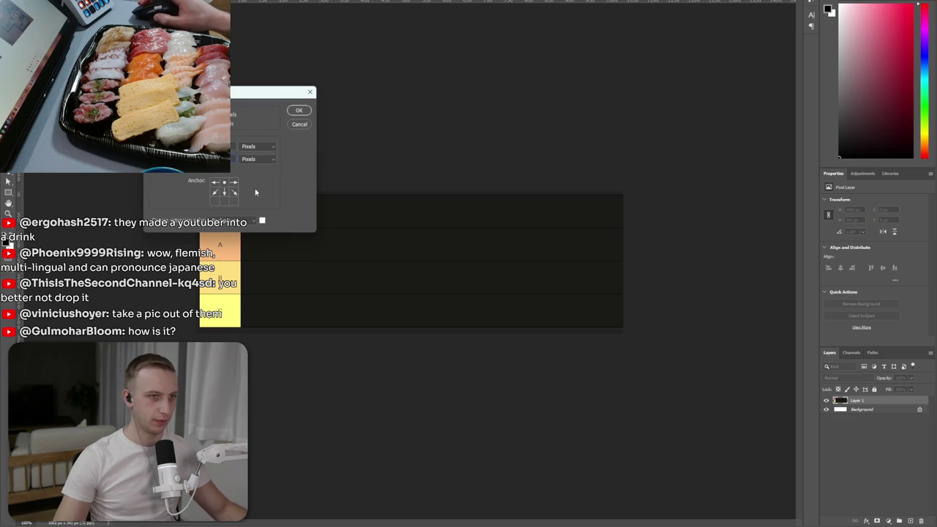
click(299, 110)
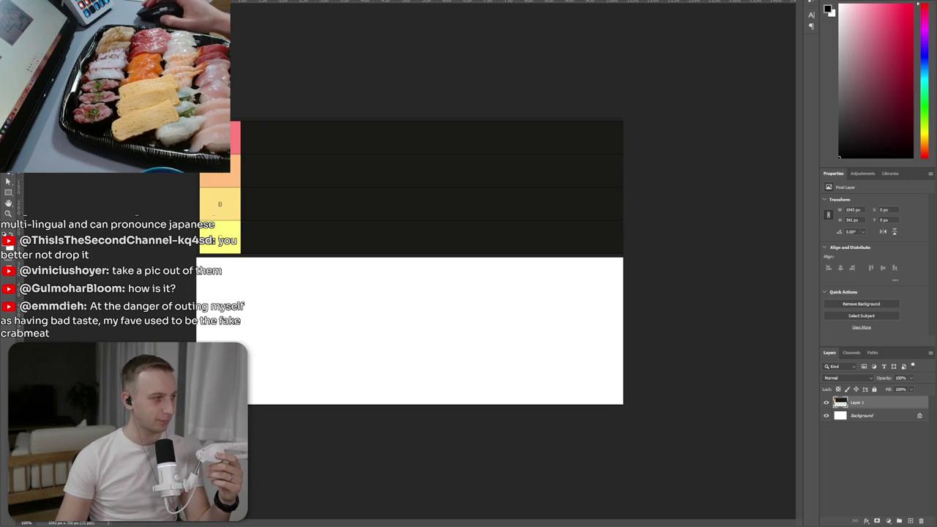
- Paste the sushi tray photo, scale and position it within the canvas, and marquee the seared tuna
key(ctrl+v)
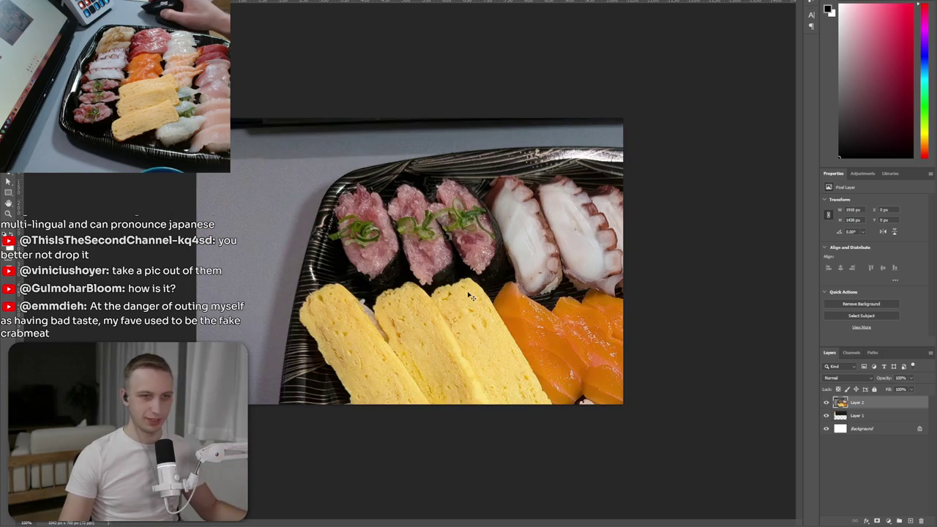
key(ctrl+t)
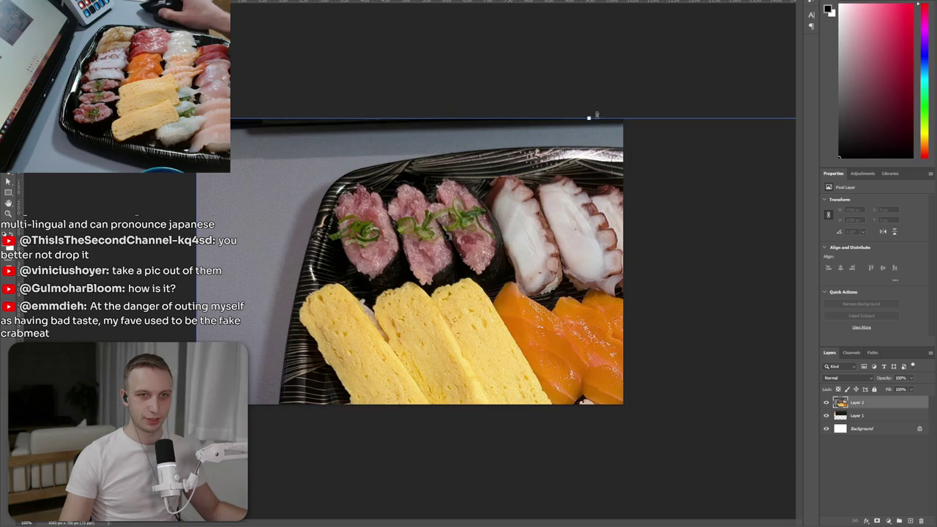
drag(600, 115, 439, 158)
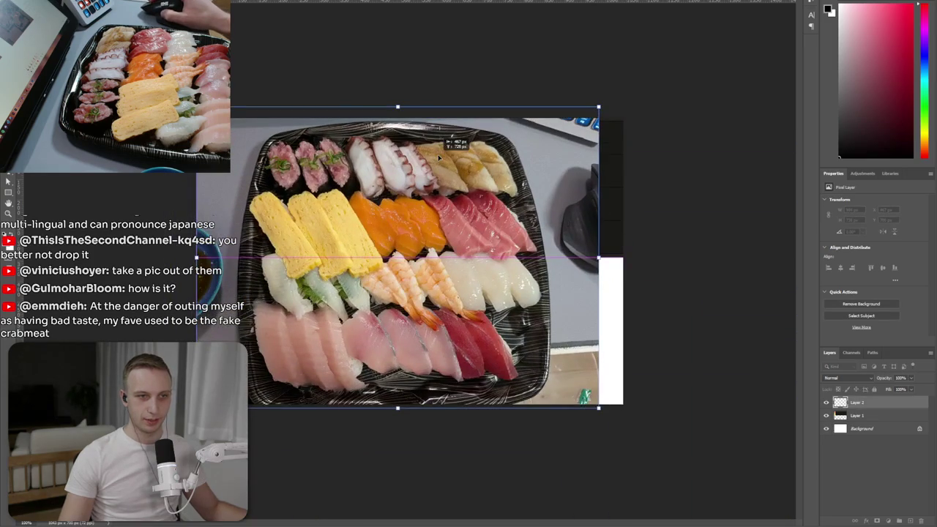
drag(398, 105, 440, 210)
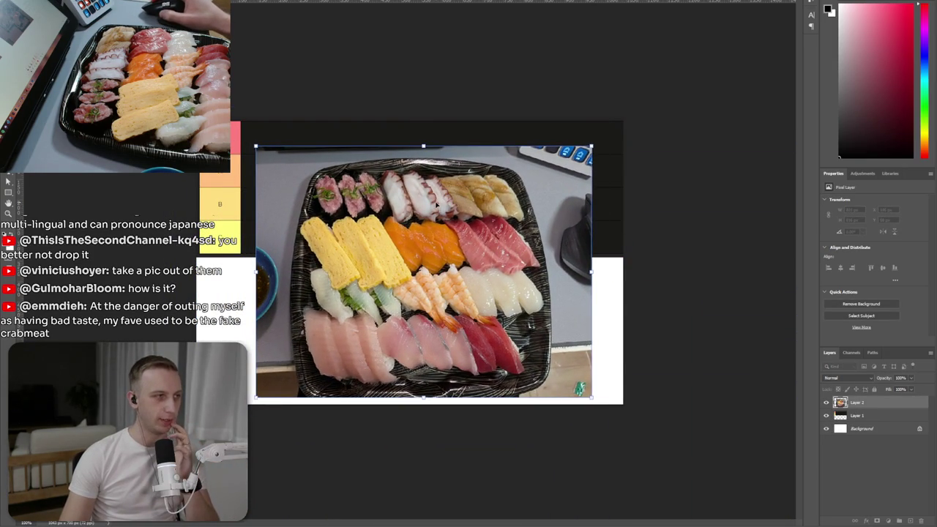
drag(423, 226, 429, 226)
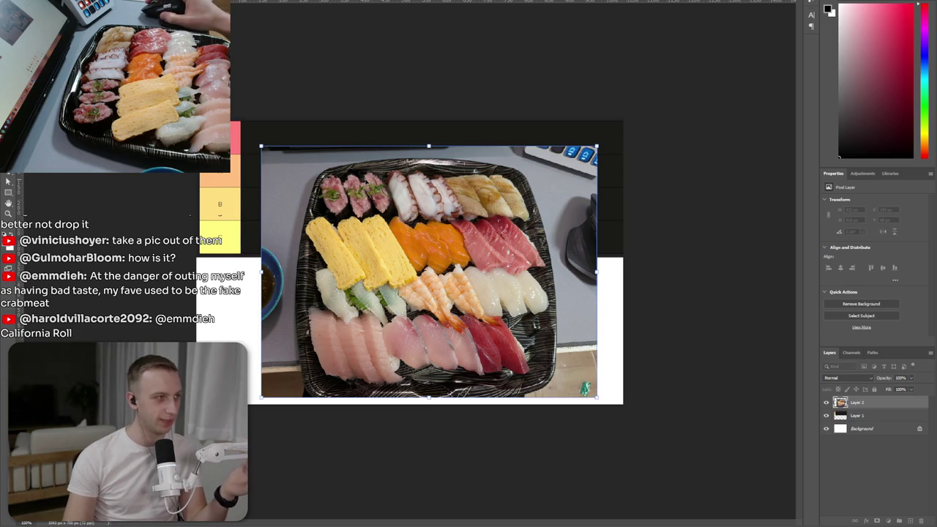
mouse_move(429, 146)
mouse_down()
mouse_move(430, 240)
mouse_move(437, 130)
mouse_up()
key(Return)
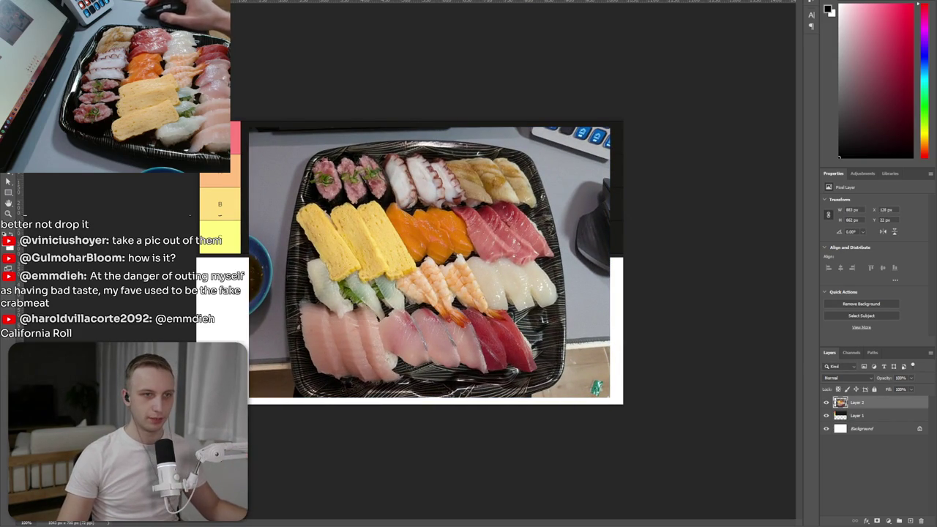
drag(308, 153, 389, 204)
- Cut the seared sushi onto its own layer and move it to the lower left
key(ctrl+x)
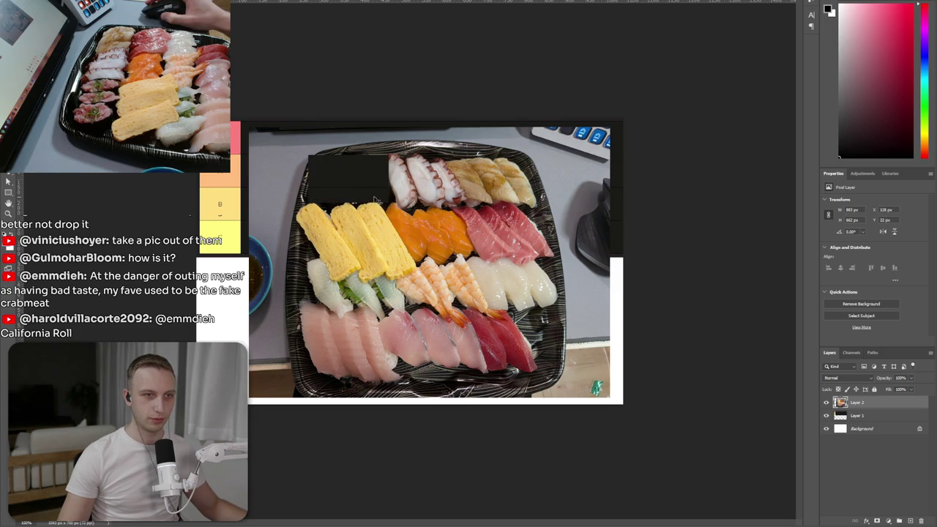
key(ctrl+v)
drag(413, 267, 252, 341)
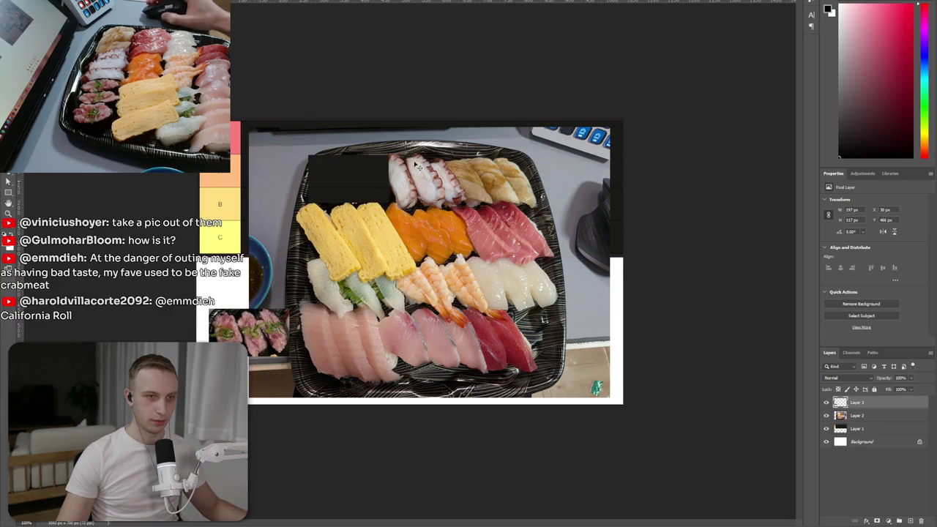
click(393, 161)
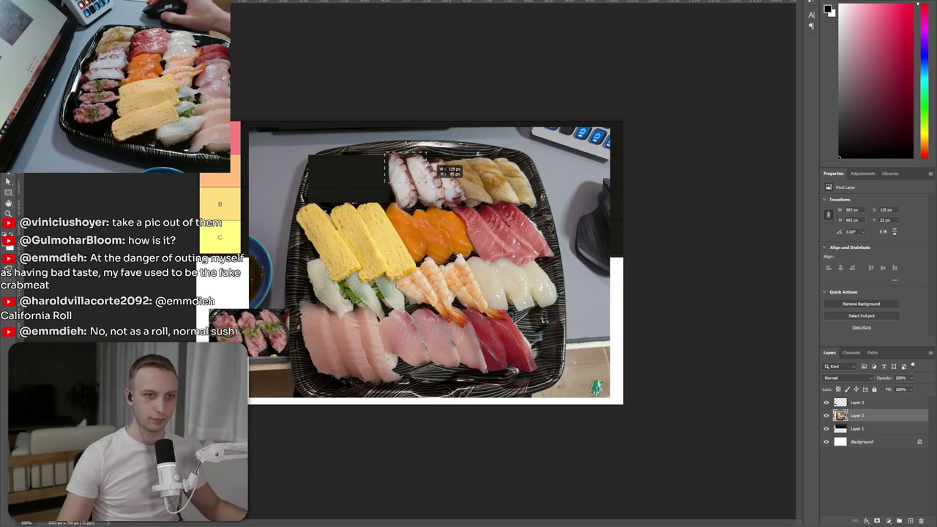
- Cut the octopus pieces onto a new layer and mark the next sushi group
drag(427, 188, 456, 203)
key(ctrl+x)
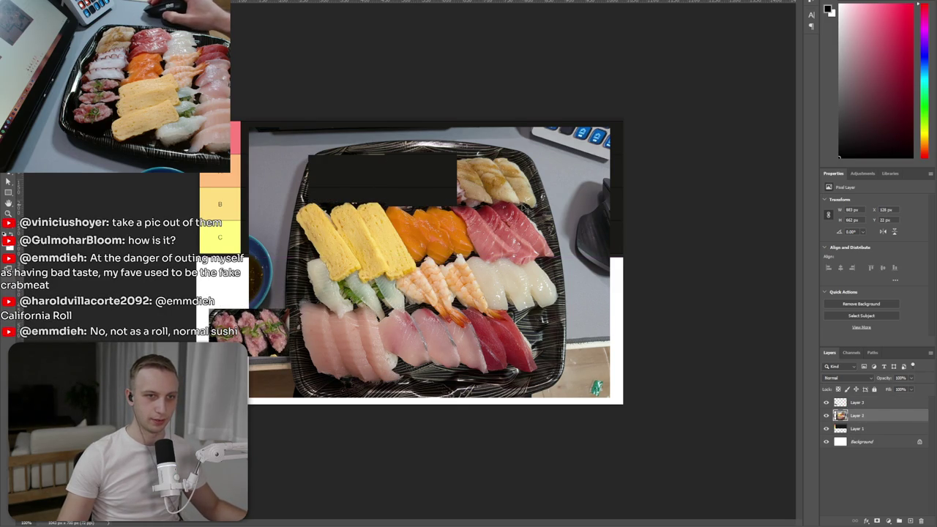
key(ctrl+v)
drag(453, 151, 537, 207)
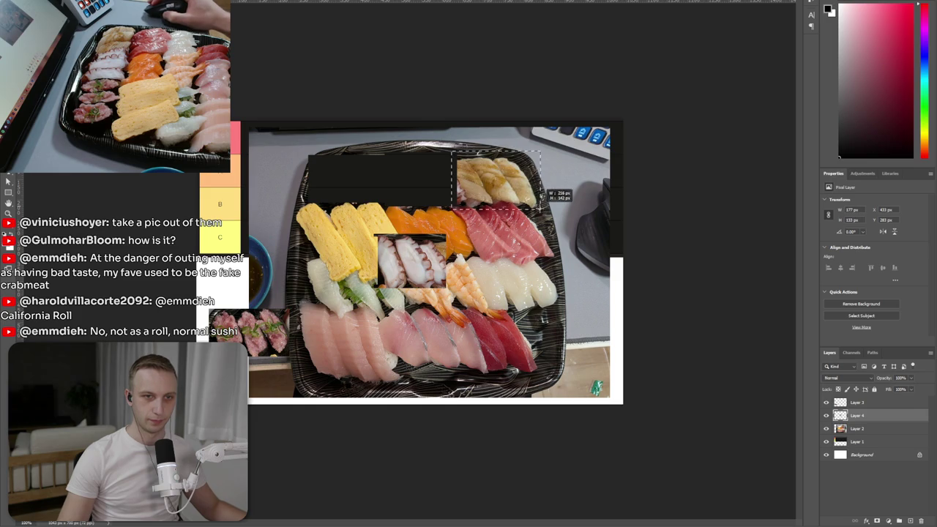
key(ctrl+x)
click(458, 170)
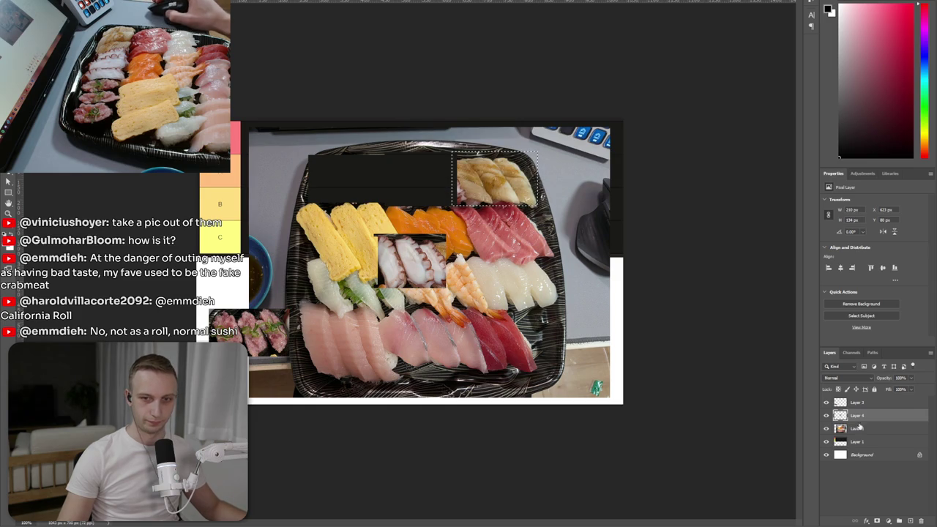
- Redo the octopus cut onto its own layer and move it to the lower left
click(857, 428)
key(ctrl+x)
key(ctrl+v)
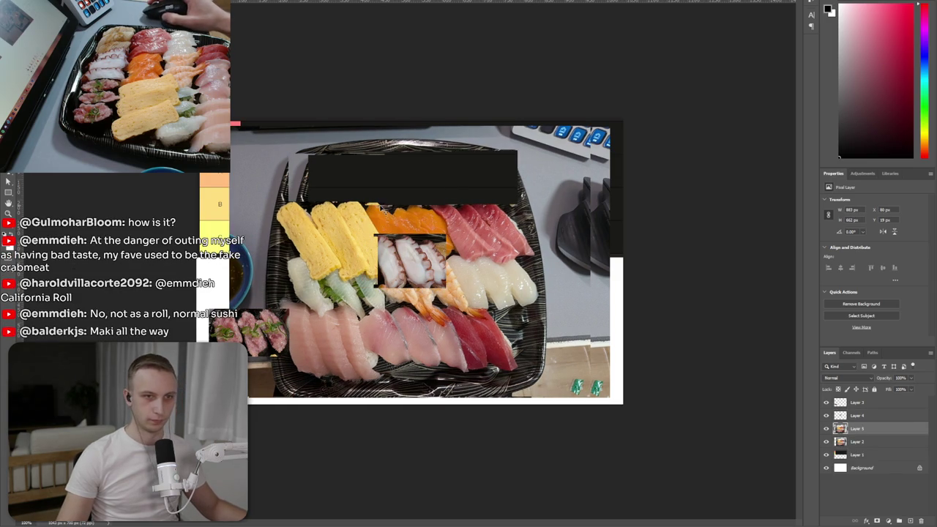
key(ctrl+z)
key(ctrl+z)
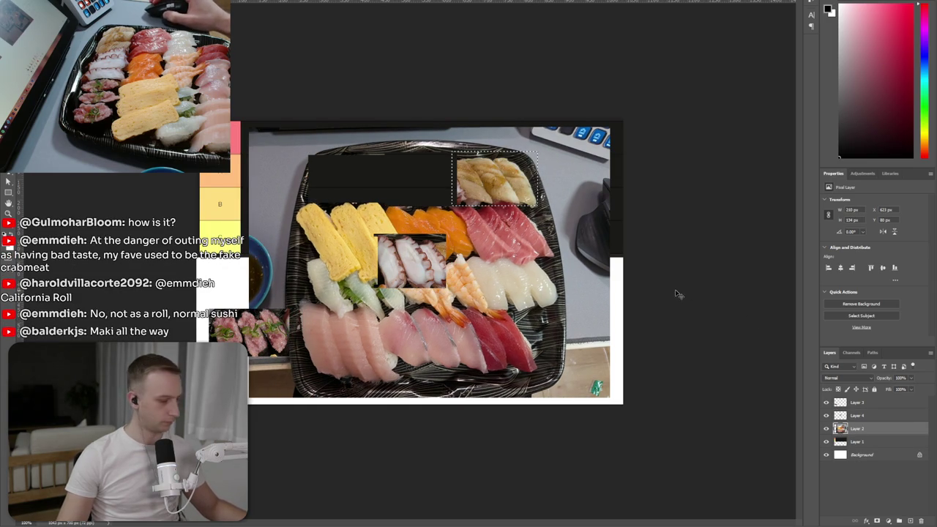
key(ctrl+x)
key(ctrl+v)
drag(414, 280, 241, 306)
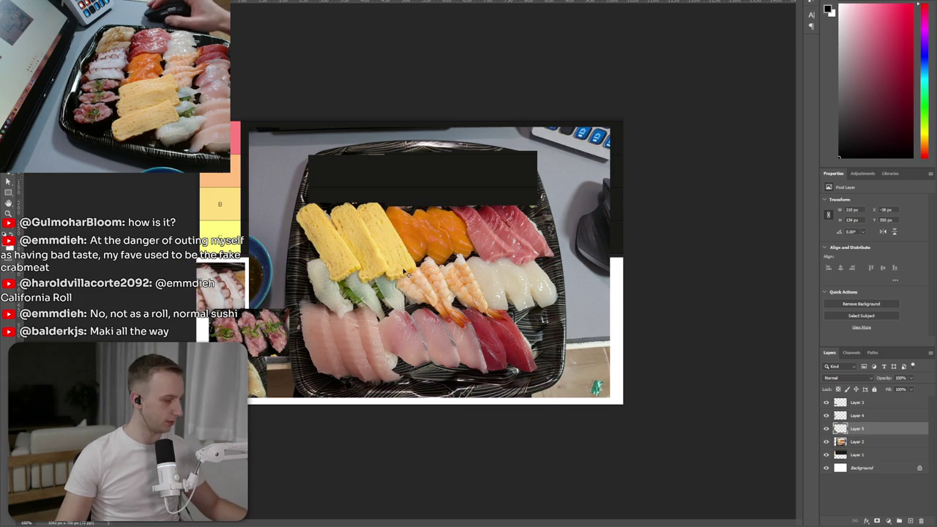
- Cut the tamago pieces from the sushi photo onto their own layer
mouse_move(299, 204)
mouse_down()
mouse_move(396, 248)
mouse_move(392, 269)
mouse_up()
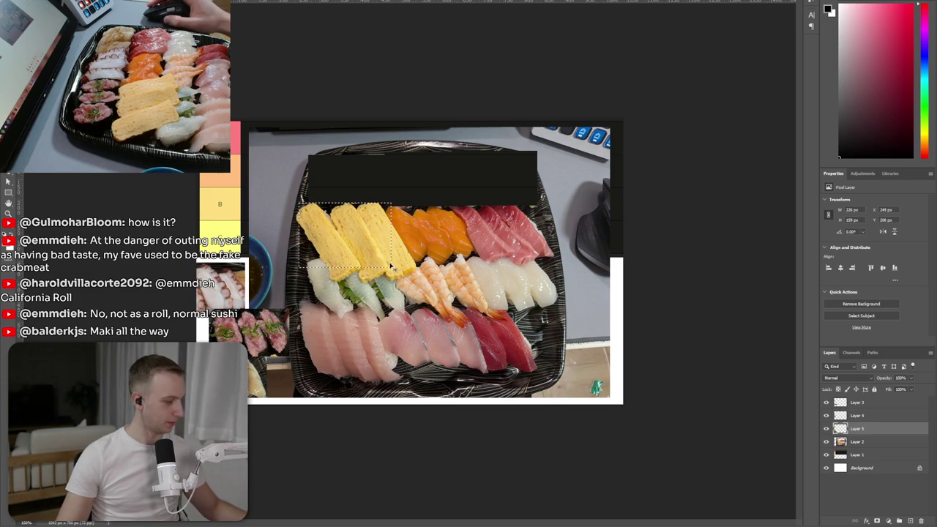
key(ctrl+j)
key(Return)
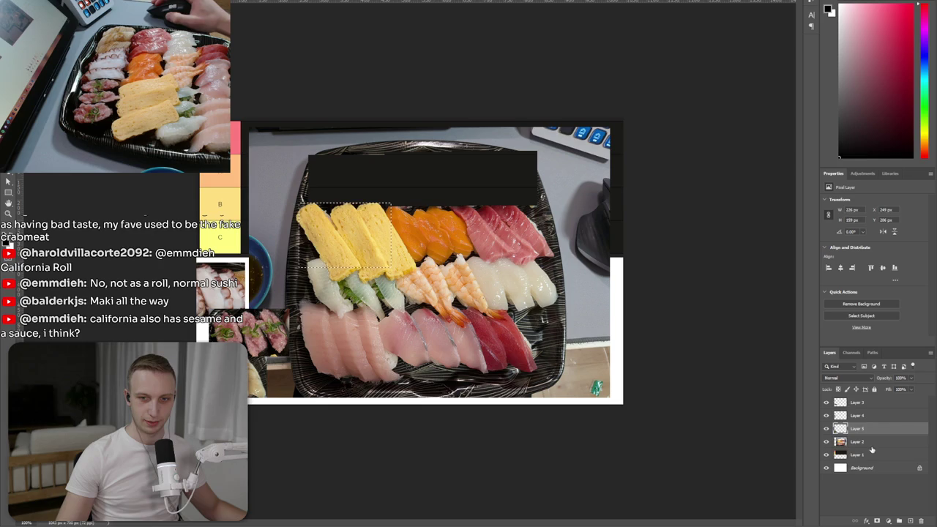
click(871, 443)
key(ctrl+x)
key(ctrl+v)
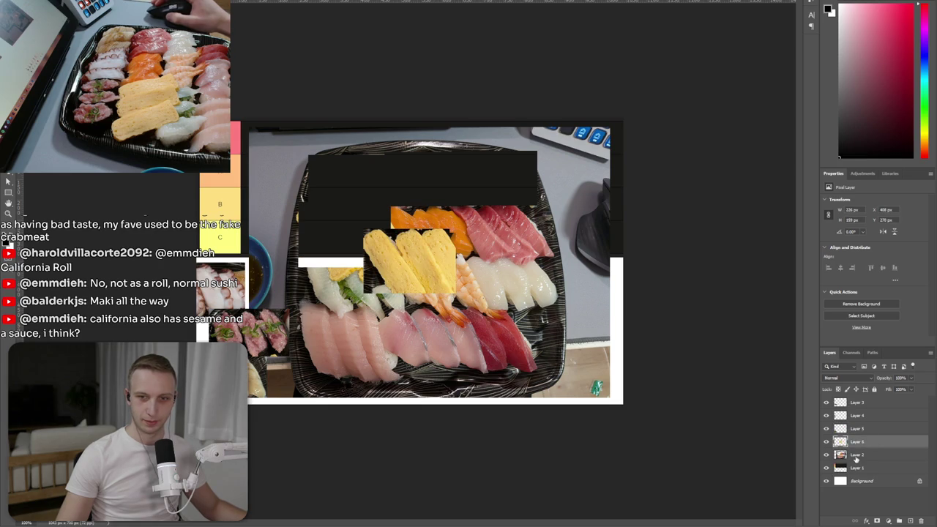
click(856, 456)
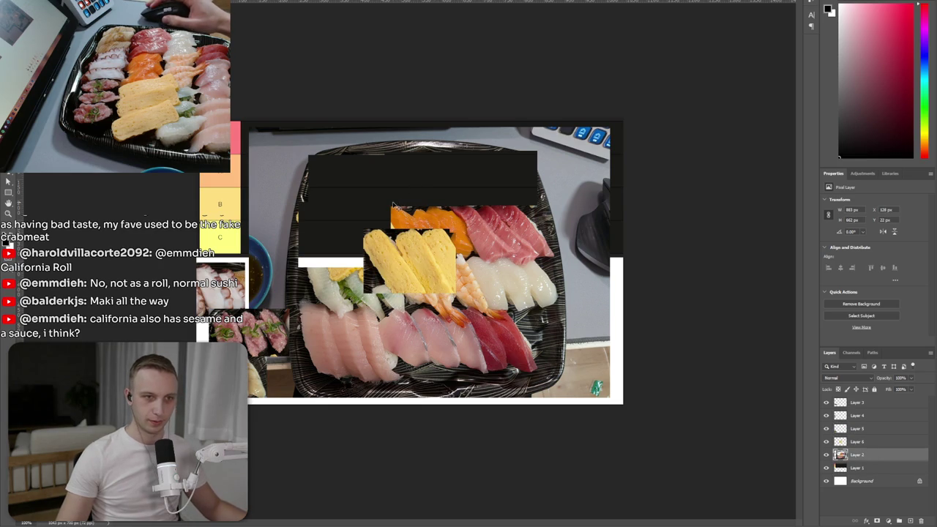
- Cut the salmon onto its own layer with Ctrl+Shift+J and hide the tamago layer
drag(389, 206, 469, 258)
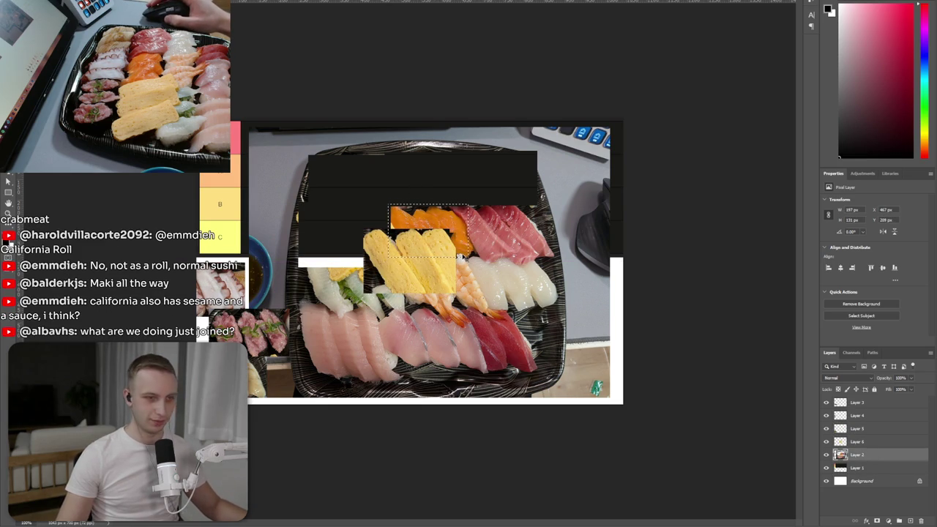
key(ctrl+shift+j)
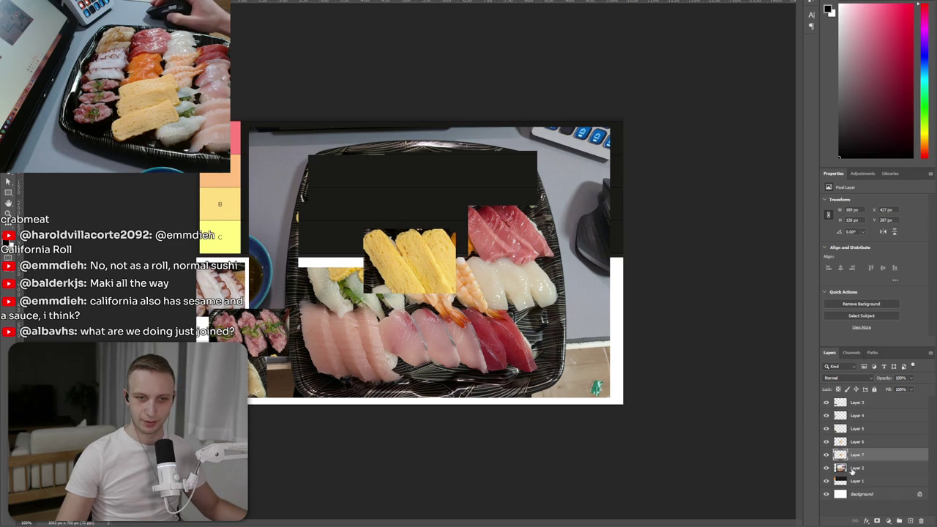
click(851, 470)
click(826, 442)
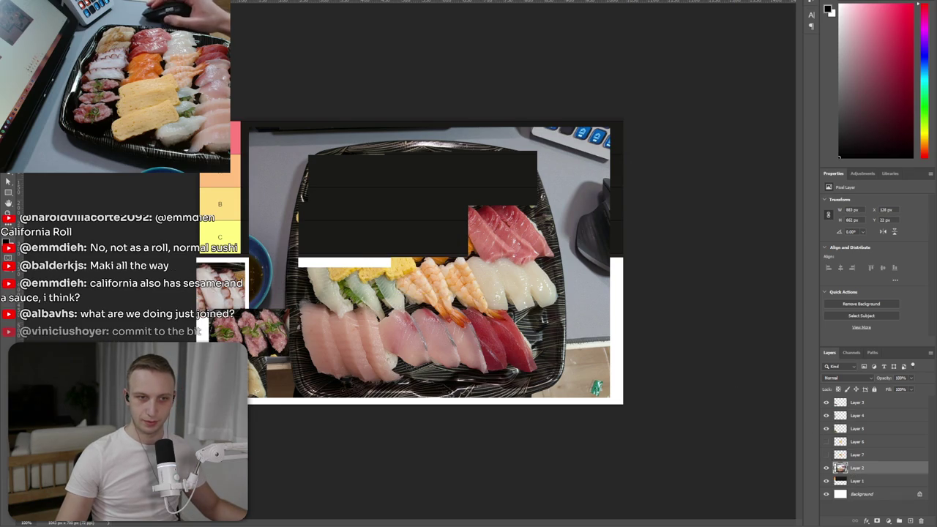
- Cut the tuna onto Layer 8 and hide the sushi photo and earlier cutout layers
drag(505, 337, 471, 282)
drag(429, 252, 505, 316)
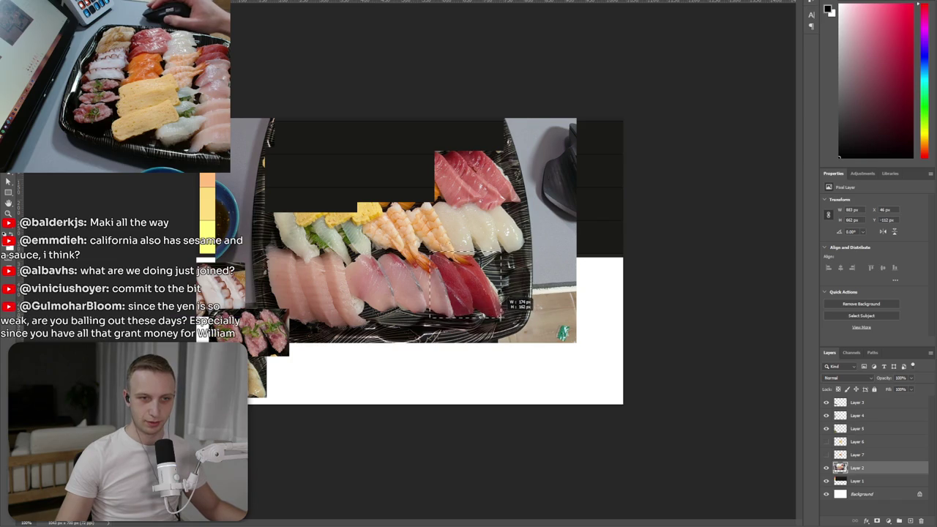
key(ctrl+shift+j)
drag(468, 286, 412, 262)
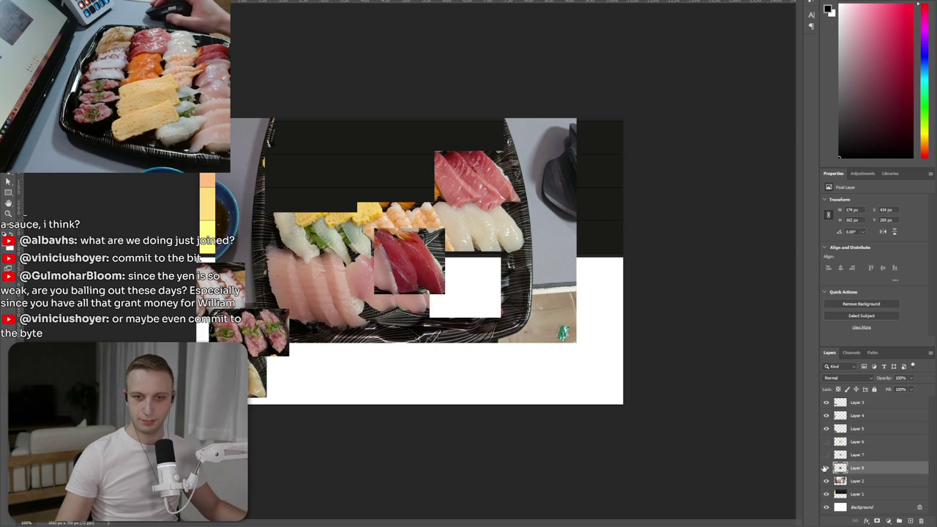
drag(825, 429, 826, 402)
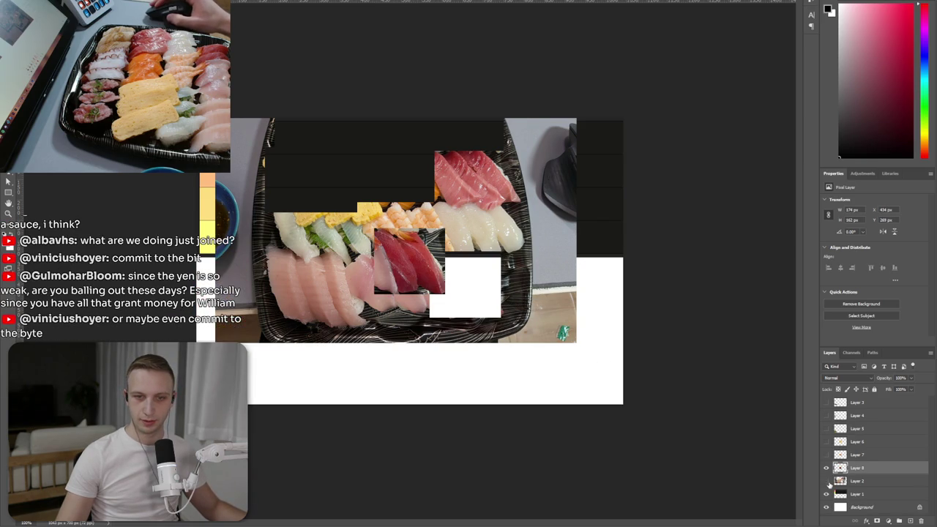
click(826, 481)
- Move the tuna into the S row and scale it to fit the row height
drag(415, 280, 261, 144)
key(ctrl+t)
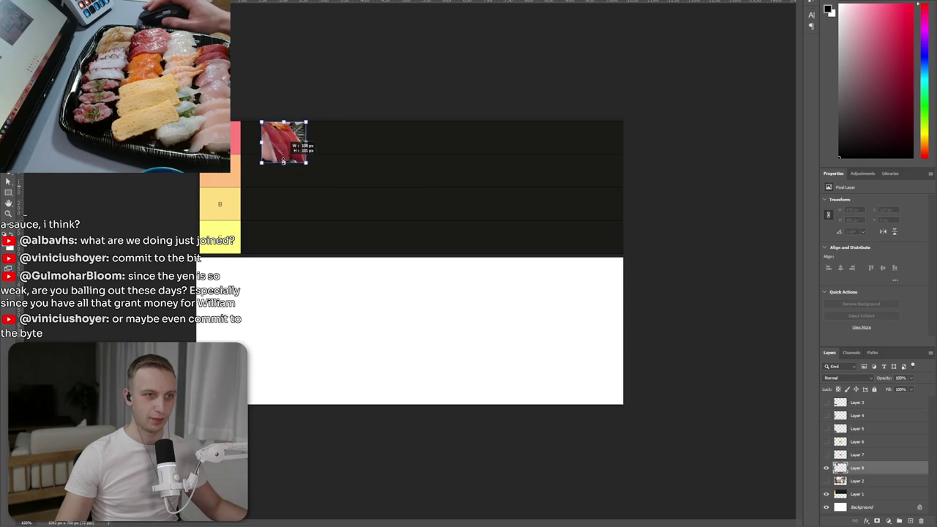
key(ctrl+plus)
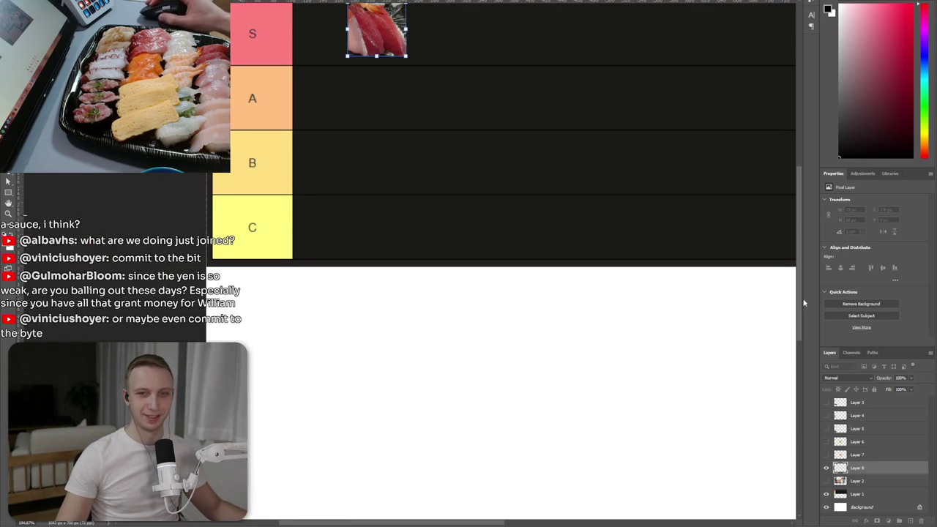
drag(802, 303, 803, 257)
drag(374, 173, 353, 178)
key(Return)
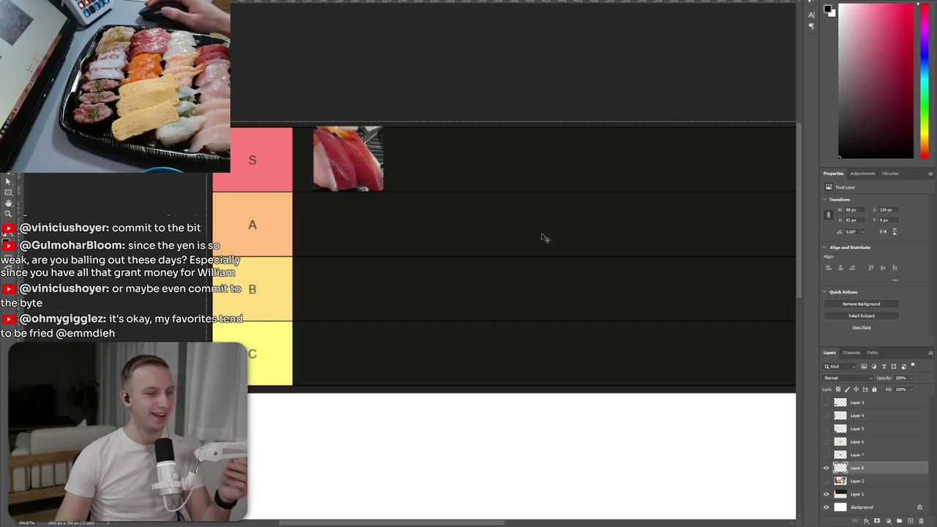
scroll(539, 236, left, 2)
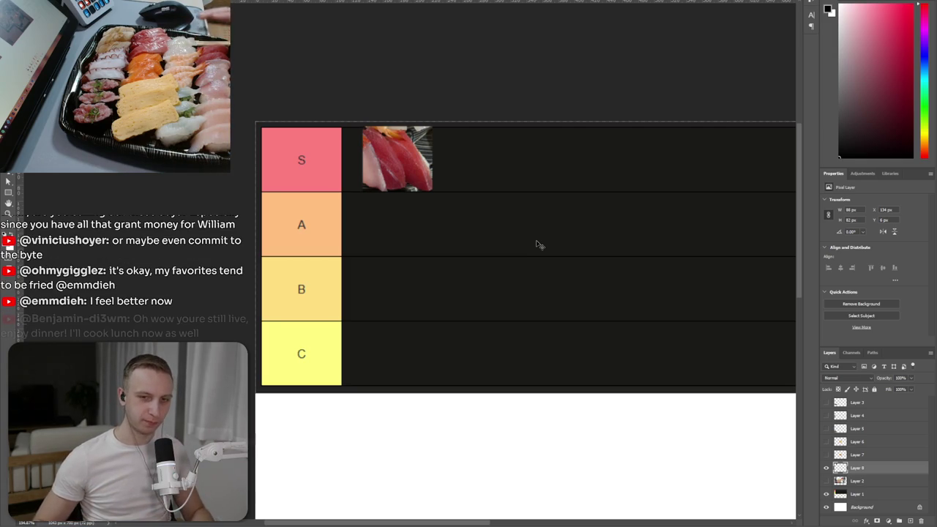
click(827, 481)
- Cut the white scallop piece from the sushi photo onto its own layer, then hide the photo
scroll(512, 281, down, 1)
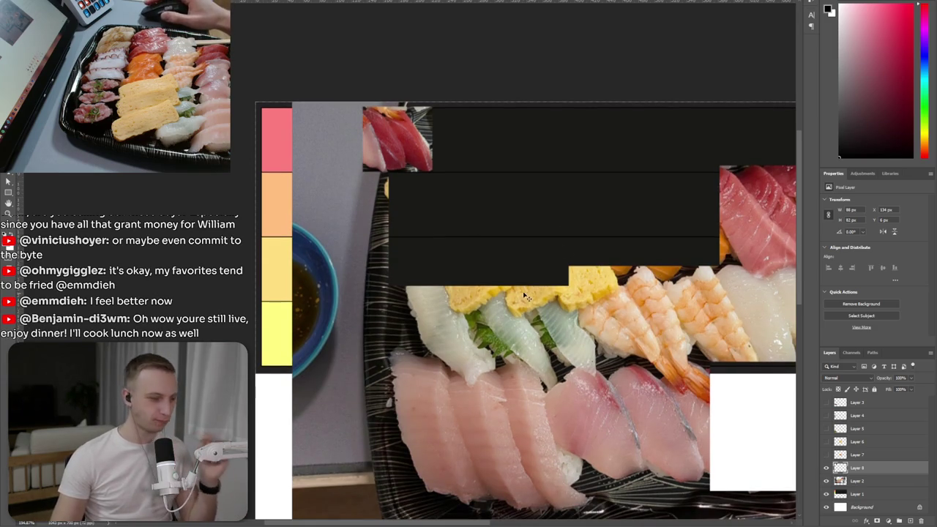
scroll(513, 281, down, 2)
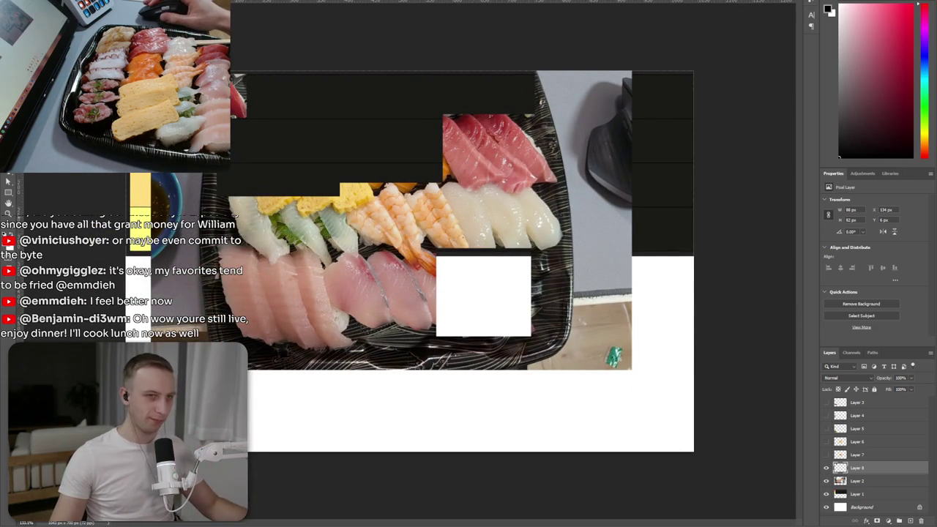
drag(533, 224, 565, 251)
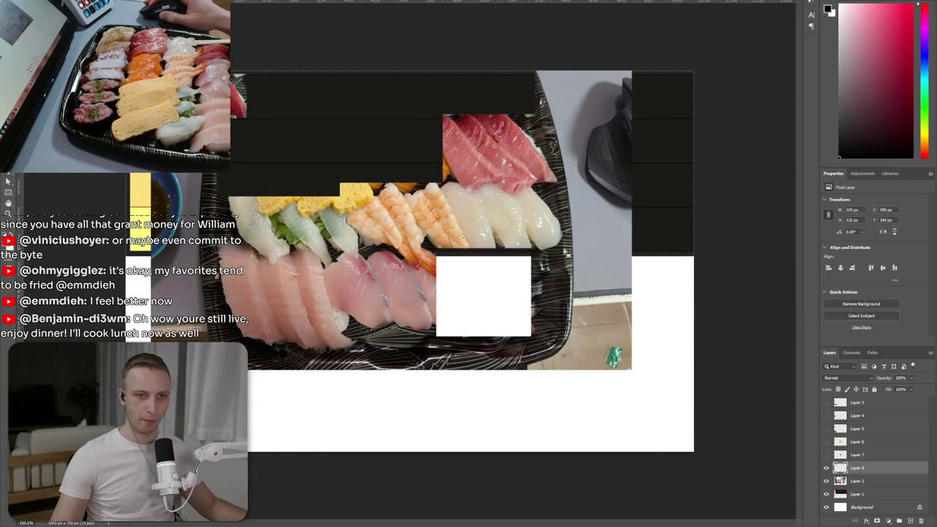
key(ctrl+x)
click(458, 169)
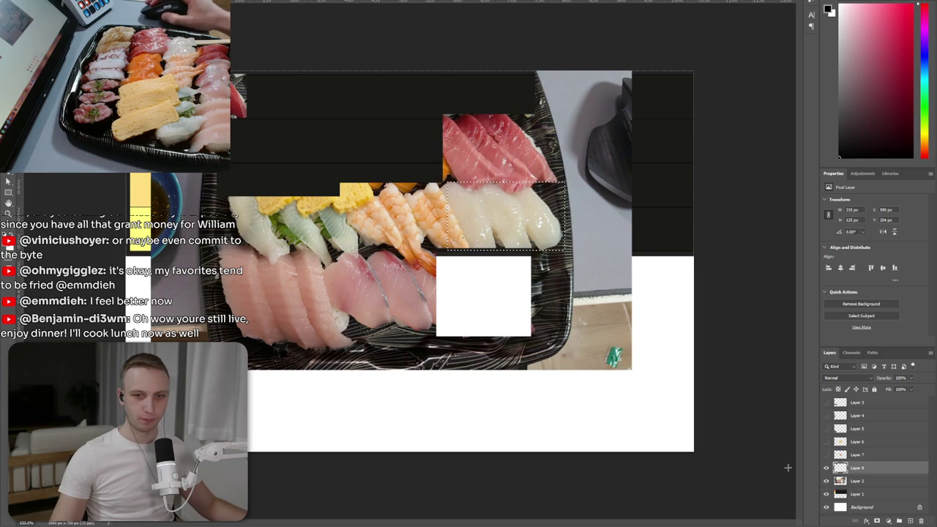
click(867, 481)
key(ctrl+x)
key(ctrl+v)
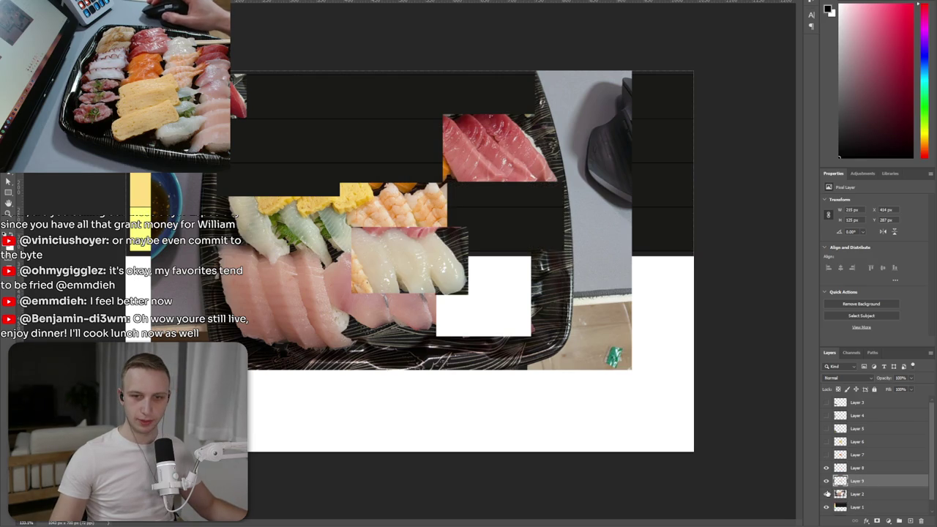
click(827, 494)
- Place the scallop in the S row beside the tuna, shrunk to fit and nudged left
drag(394, 249, 289, 96)
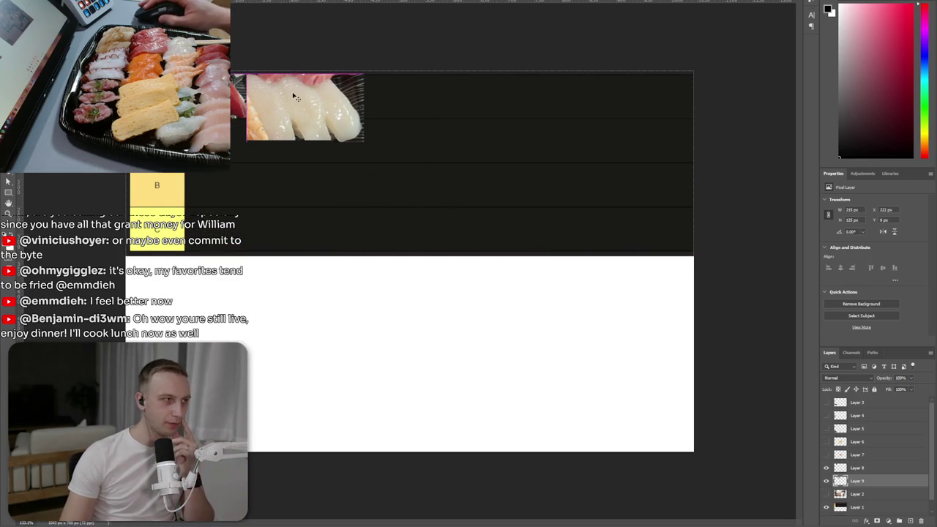
key(ctrl+t)
drag(304, 142, 300, 111)
key(Return)
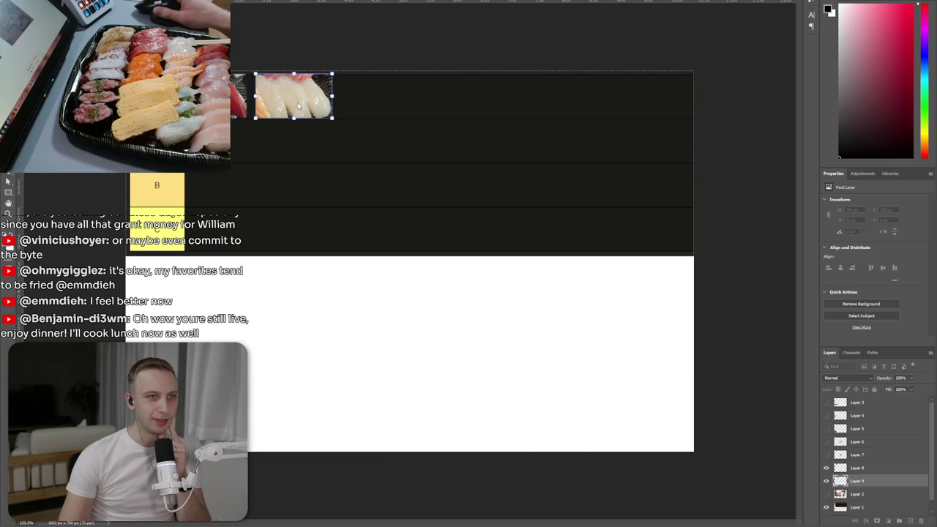
drag(287, 108, 285, 106)
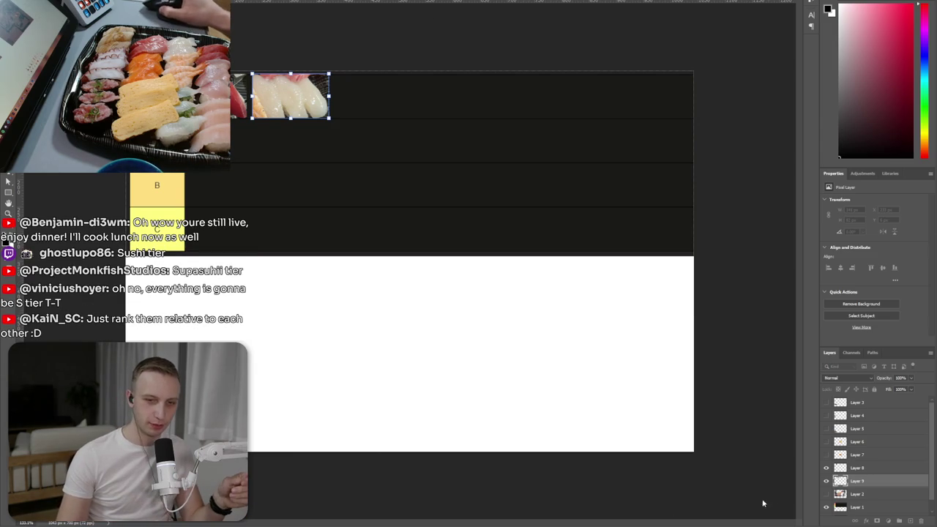
click(826, 494)
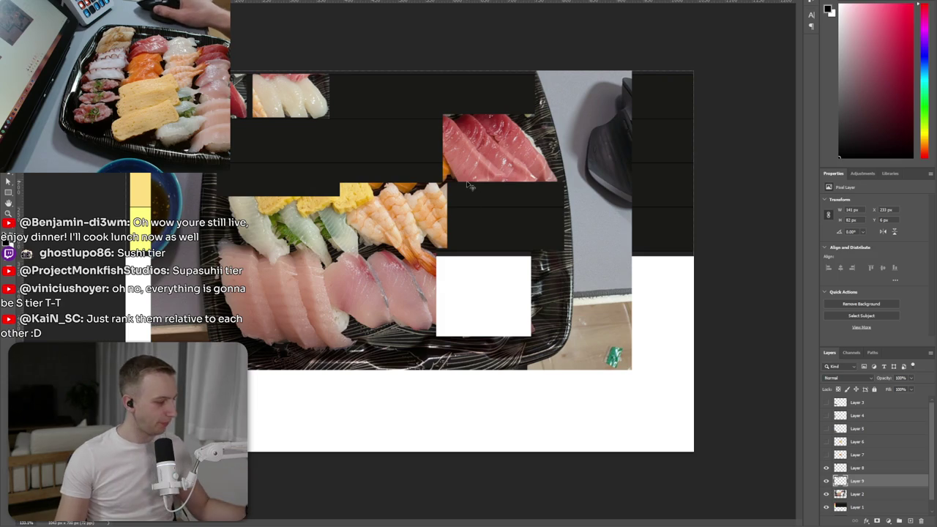
- Cut the red tuna slices from the sushi photo onto their own layer and hide the photo
drag(442, 114, 561, 183)
key(ctrl+x)
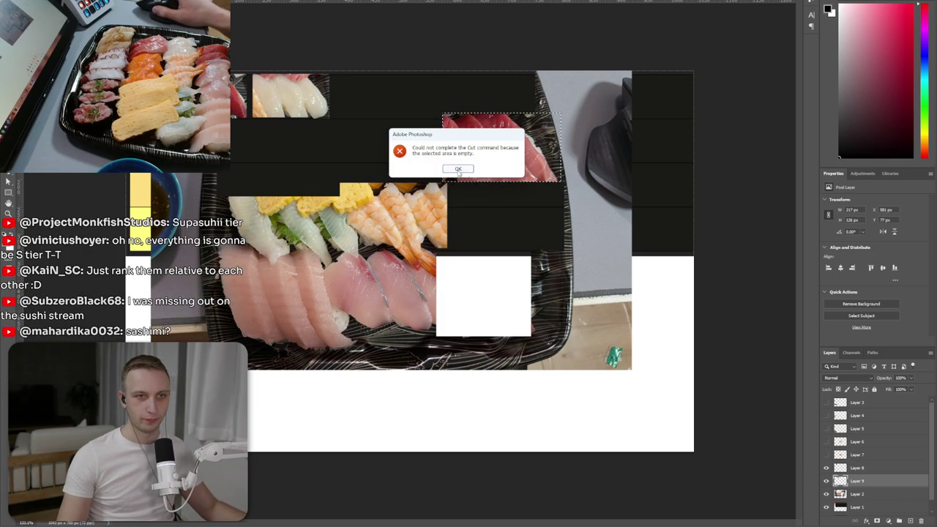
click(466, 171)
click(839, 495)
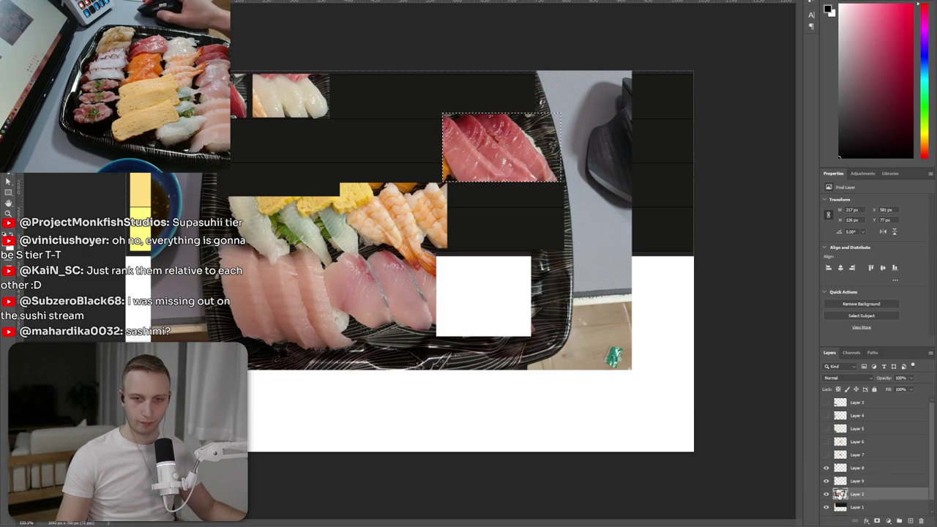
key(ctrl+x)
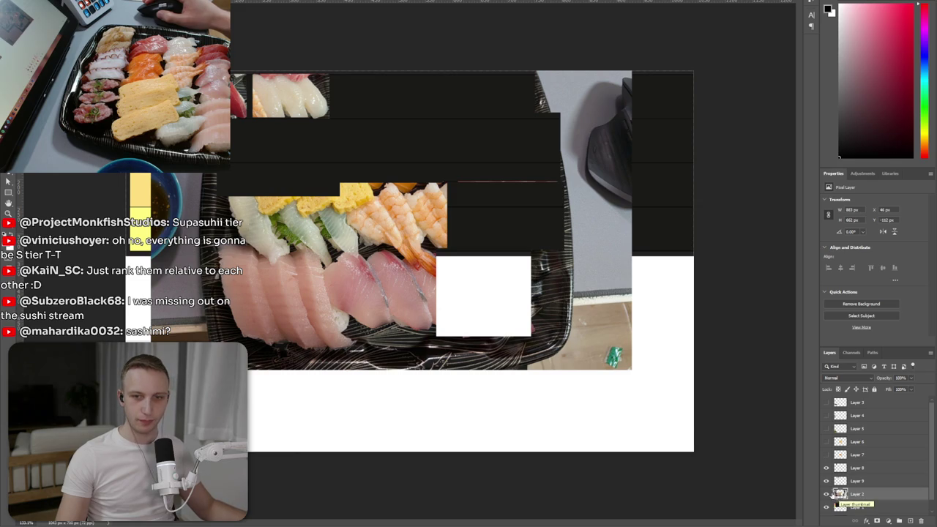
key(ctrl+v)
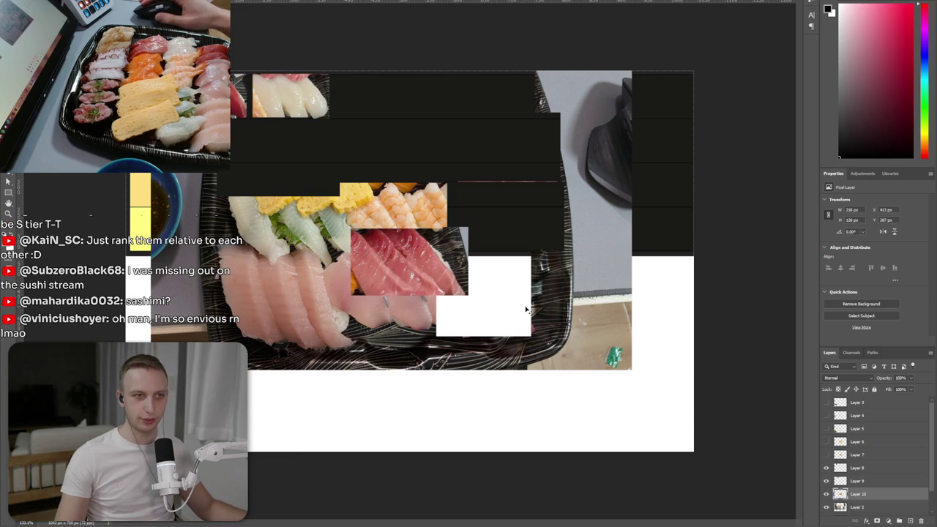
click(827, 507)
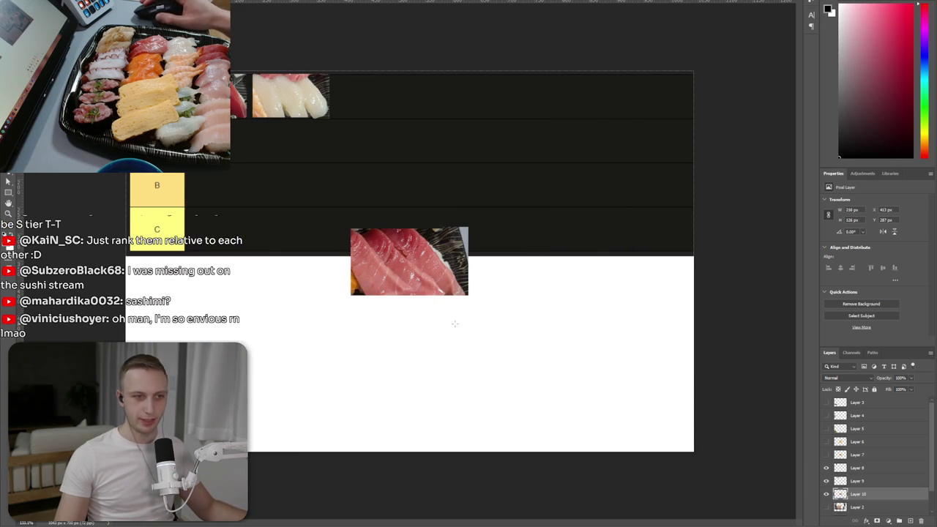
- Move the tuna into the top tier row, scaled to fit, keeping the photo hidden
mouse_move(431, 297)
mouse_down()
mouse_move(405, 127)
mouse_move(432, 120)
mouse_move(382, 110)
mouse_up()
key(ctrl+t)
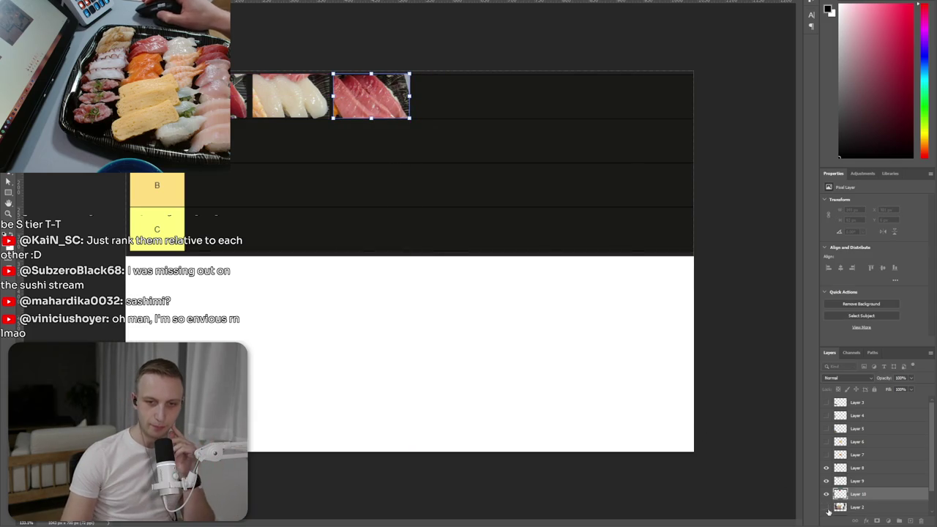
key(Return)
drag(315, 240, 311, 288)
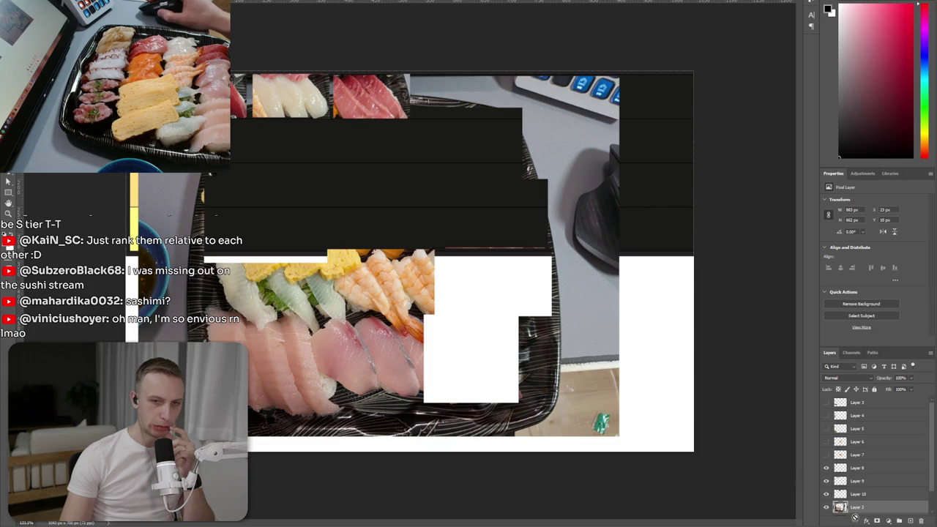
click(826, 507)
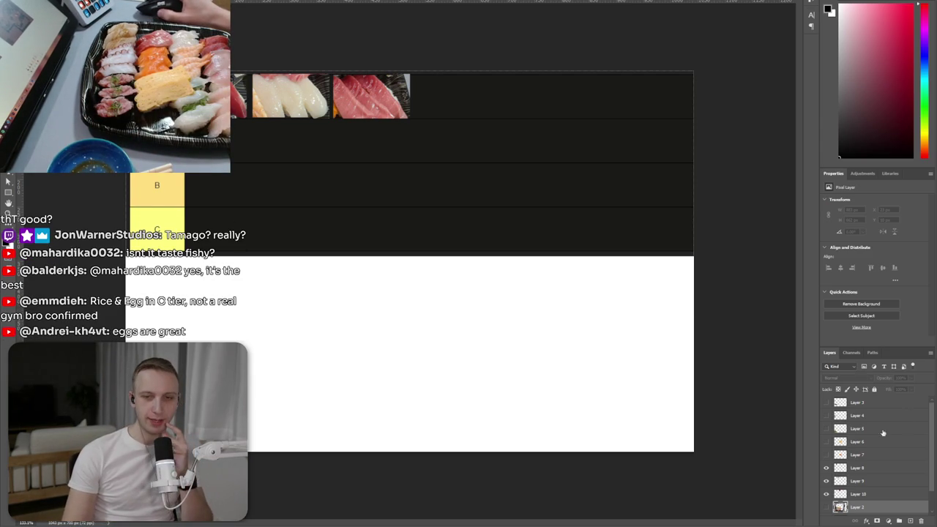
- Show the tamago layer (Layer 6), drag it to the start of the C row and shrink it
click(860, 443)
click(826, 442)
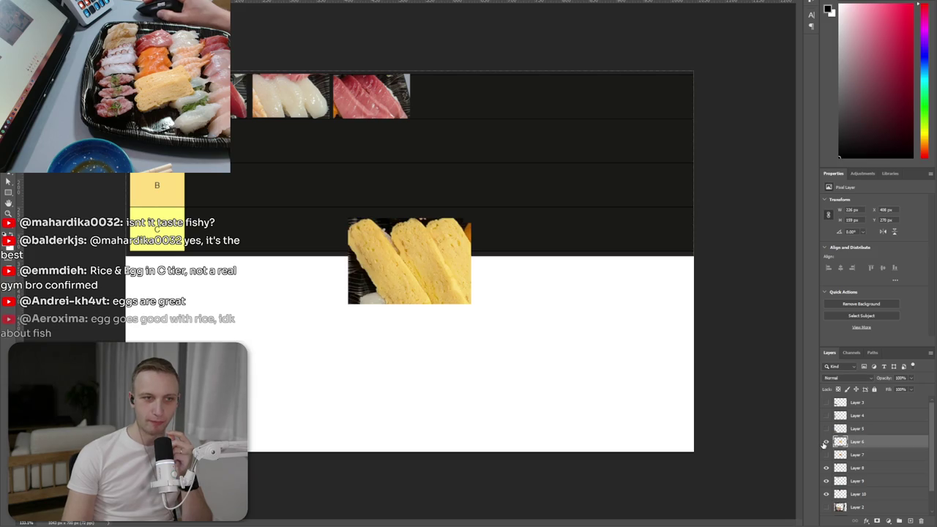
drag(384, 271, 226, 217)
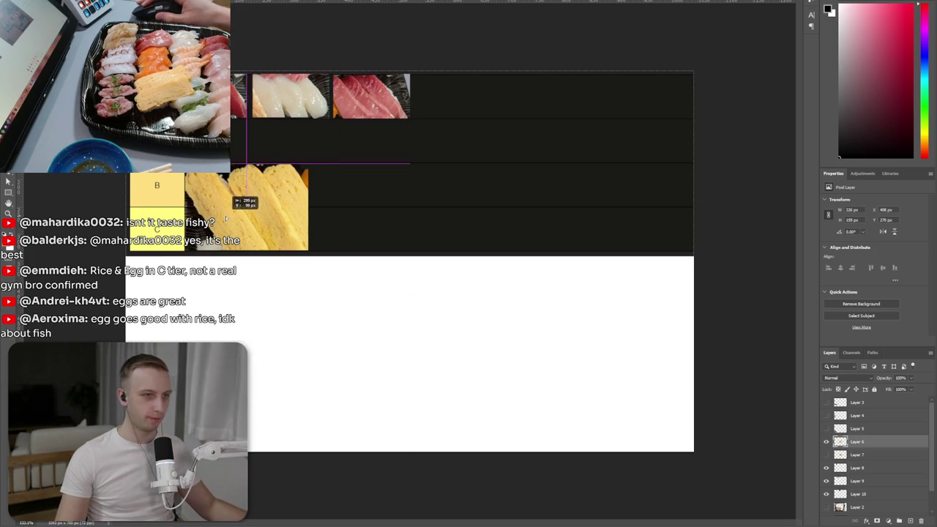
mouse_move(239, 163)
mouse_down()
mouse_move(247, 206)
mouse_move(219, 232)
mouse_up()
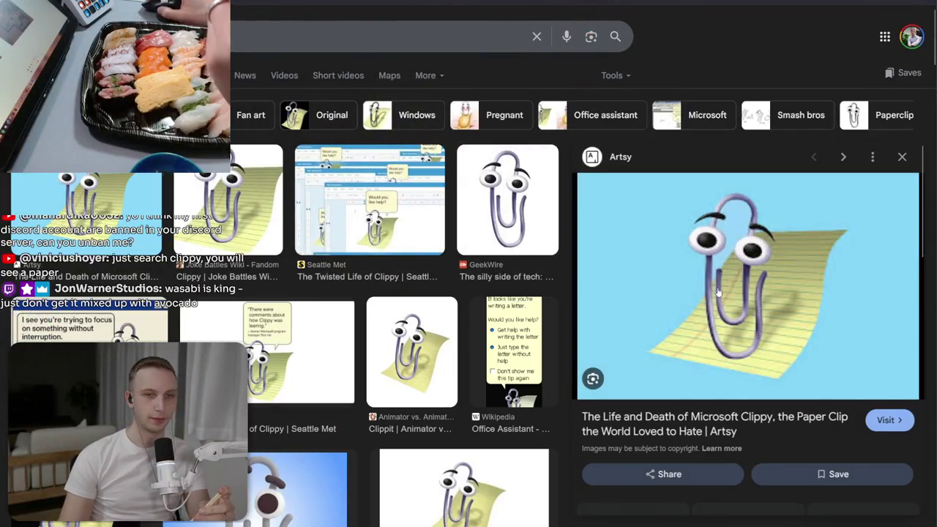
- Preview the Joke Battles Wikia Clippy image and scroll down and back up
click(242, 222)
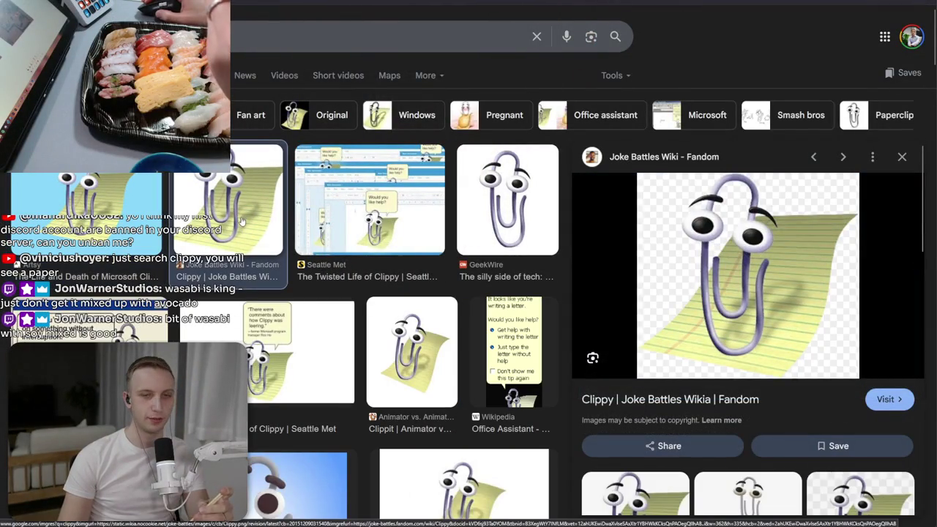
scroll(440, 385, down, 3)
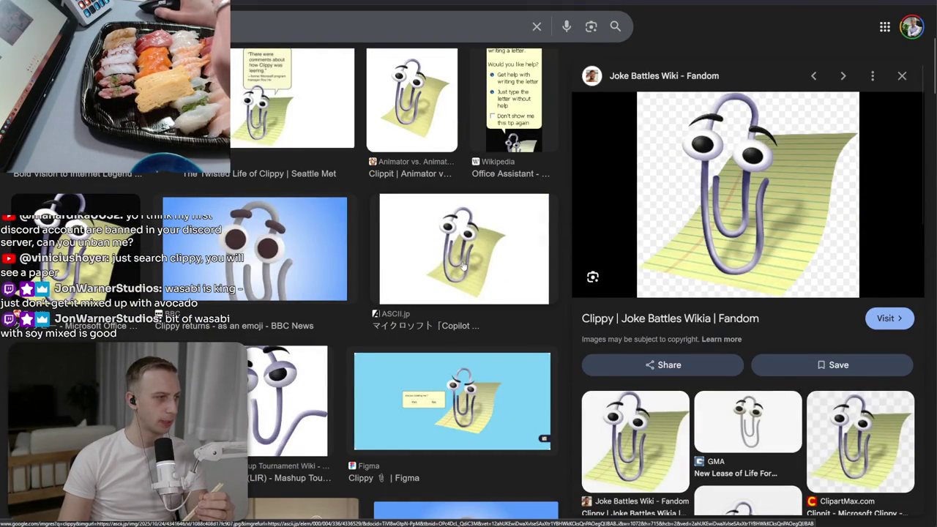
scroll(463, 267, up, 3)
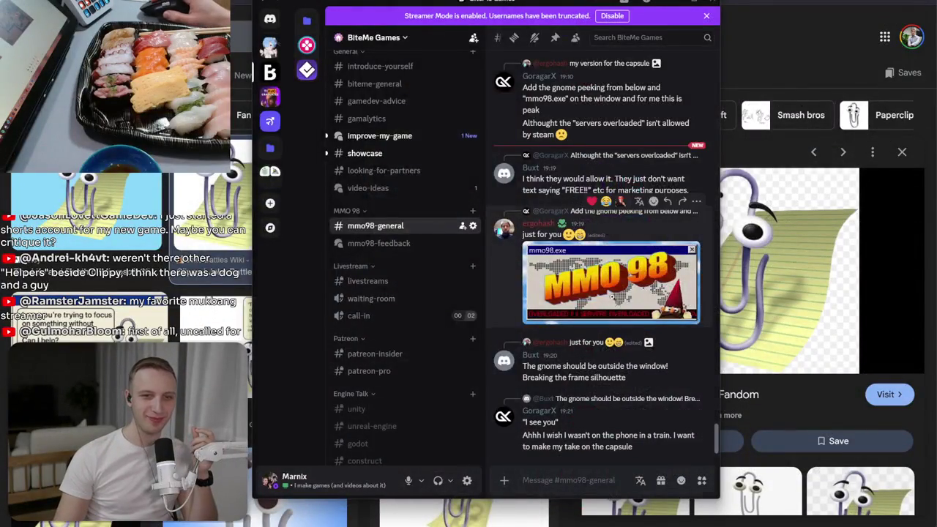
- Enlarge the MMO 98 fan image, close the viewer, and scroll up through the chat
click(613, 301)
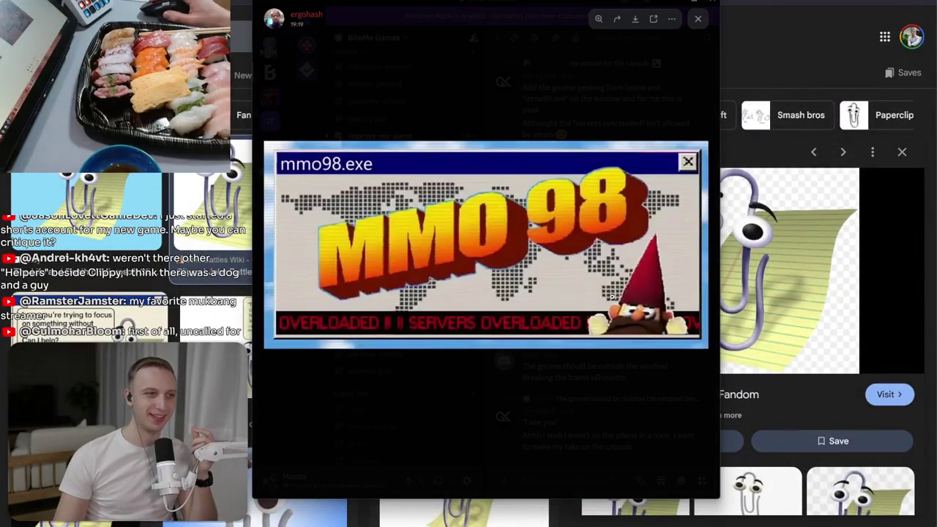
click(585, 402)
mouse_move(586, 432)
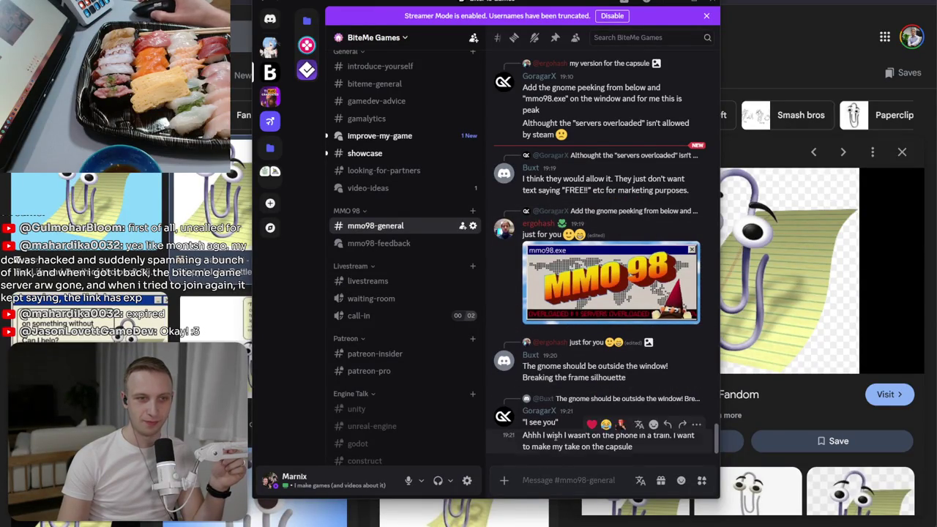
scroll(561, 439, up, 3)
scroll(401, 191, up, 4)
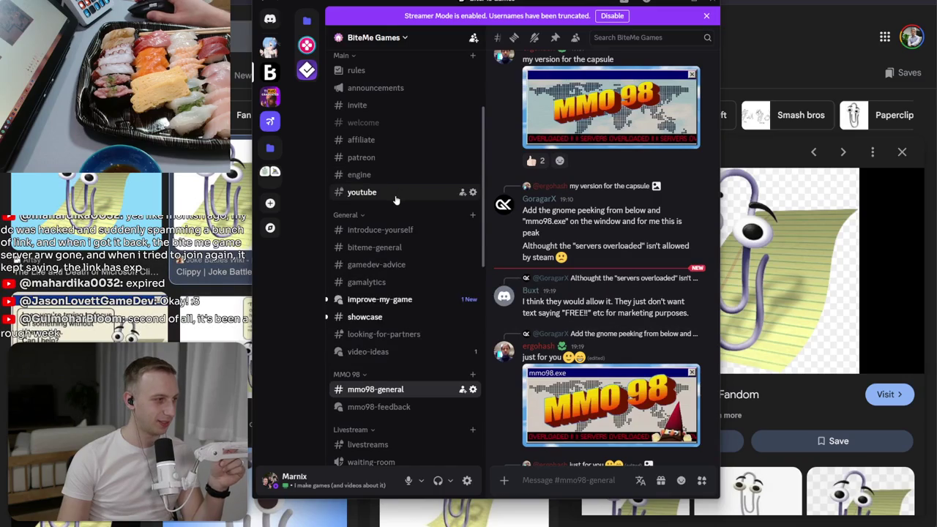